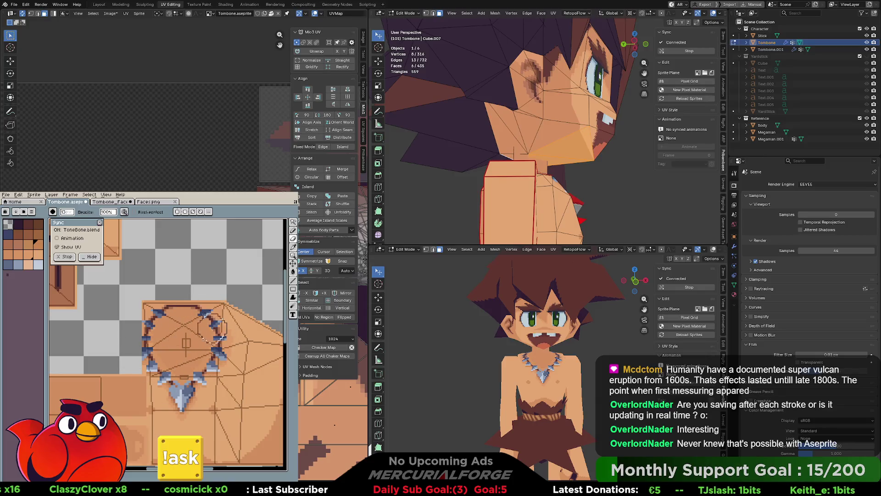
# Undo the stray strokes and paint skin colour over the brown circle inside the necklace
pyautogui.hotkey('ctrl', 'z')
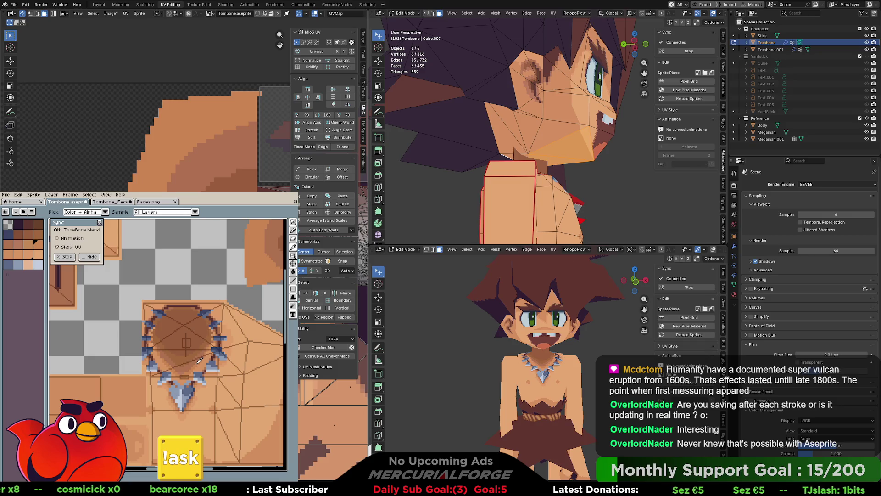
pyautogui.keyDown('alt'); pyautogui.click(199, 361); pyautogui.keyUp('alt')
pyautogui.moveTo(183, 345); pyautogui.dragTo(184, 350)
pyautogui.hotkey('ctrl', 'z')
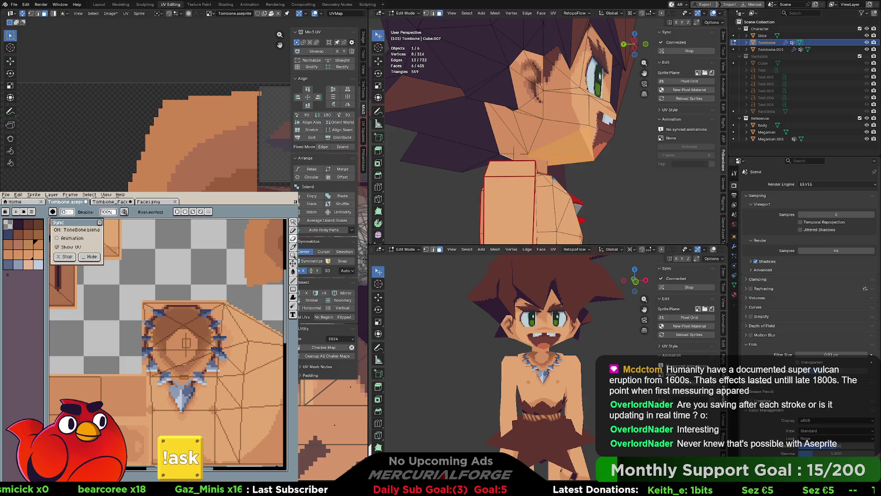
pyautogui.moveTo(514, 395)
pyautogui.mouseDown(button='middle')
pyautogui.moveTo(468, 399)
pyautogui.moveTo(524, 403)
pyautogui.mouseUp(button='middle')
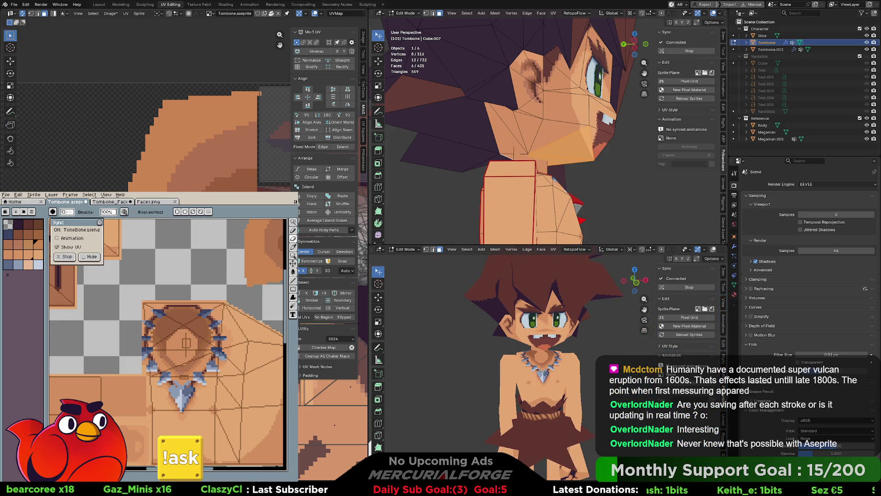
pyautogui.moveTo(185, 373)
pyautogui.mouseDown()
pyautogui.moveTo(198, 330)
pyautogui.moveTo(159, 349)
pyautogui.moveTo(202, 367)
pyautogui.moveTo(155, 335)
pyautogui.mouseUp()
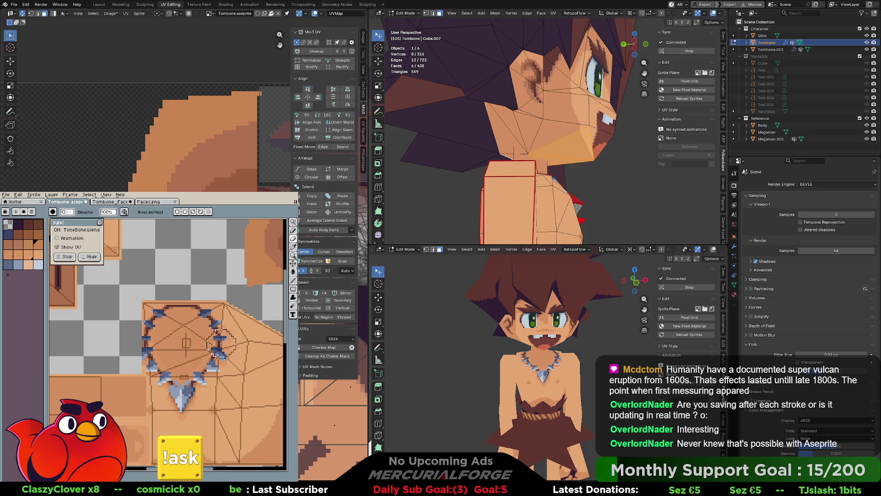
# Reframe the canvas and paint a darker shading stroke below the necklace with brush size 7
pyautogui.moveTo(249, 360)
pyautogui.mouseDown()
pyautogui.moveTo(119, 390)
pyautogui.moveTo(198, 406)
pyautogui.mouseUp()
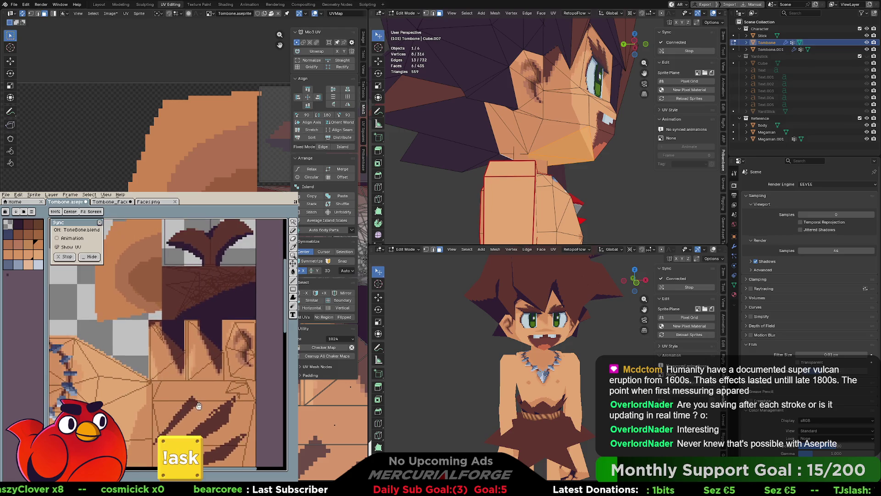
pyautogui.scroll(3, 195, 389)
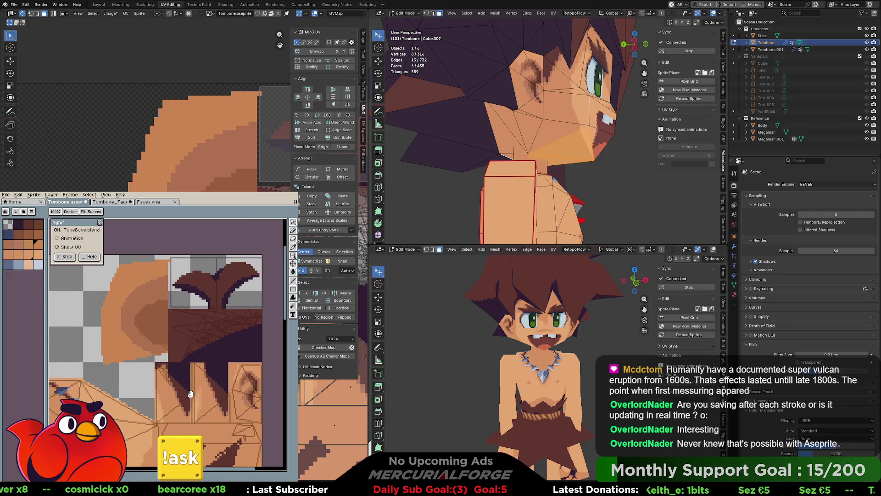
pyautogui.press('space')
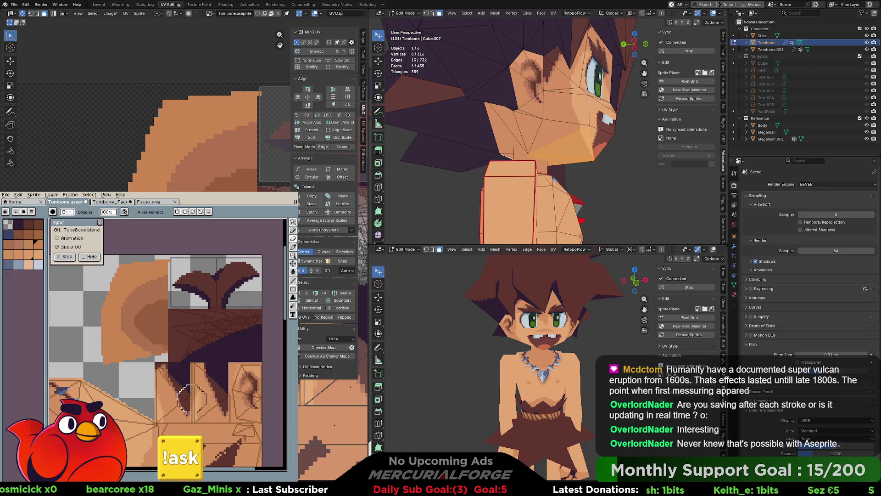
pyautogui.moveTo(187, 394)
pyautogui.mouseDown()
pyautogui.moveTo(207, 321)
pyautogui.moveTo(215, 371)
pyautogui.moveTo(218, 337)
pyautogui.moveTo(247, 341)
pyautogui.mouseUp()
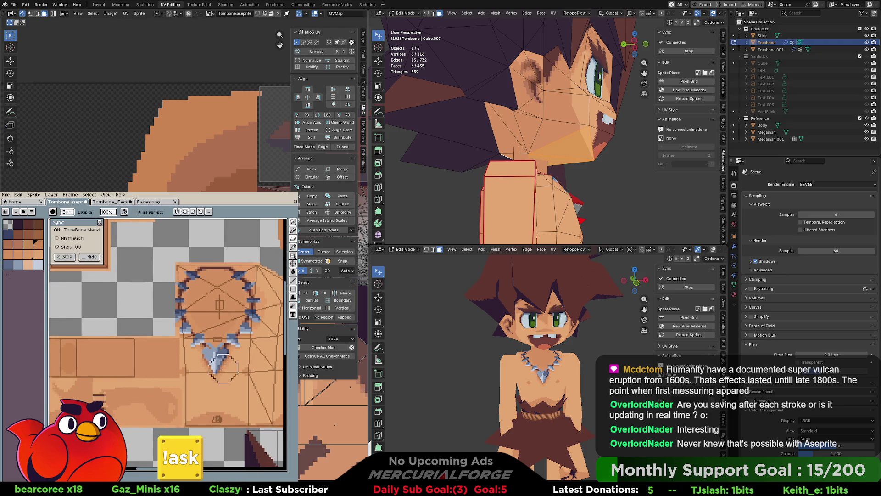
pyautogui.moveTo(221, 372)
pyautogui.mouseDown()
pyautogui.moveTo(229, 369)
pyautogui.moveTo(169, 353)
pyautogui.mouseUp()
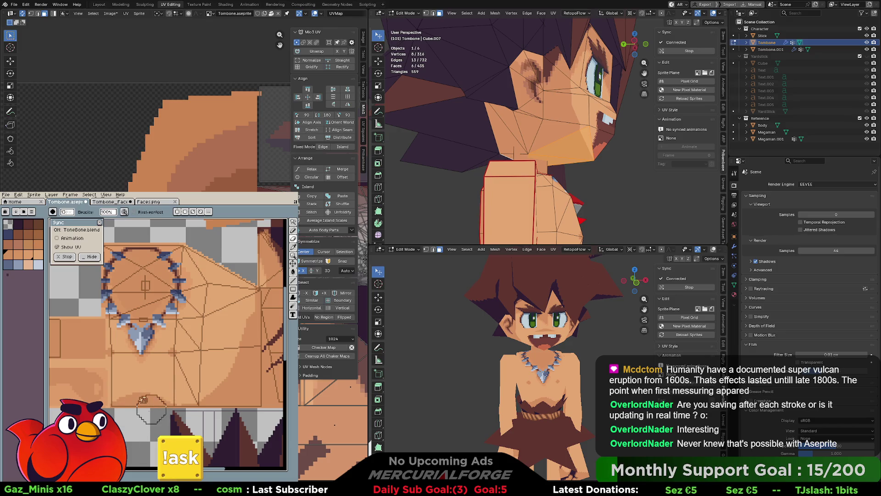
pyautogui.press('b')
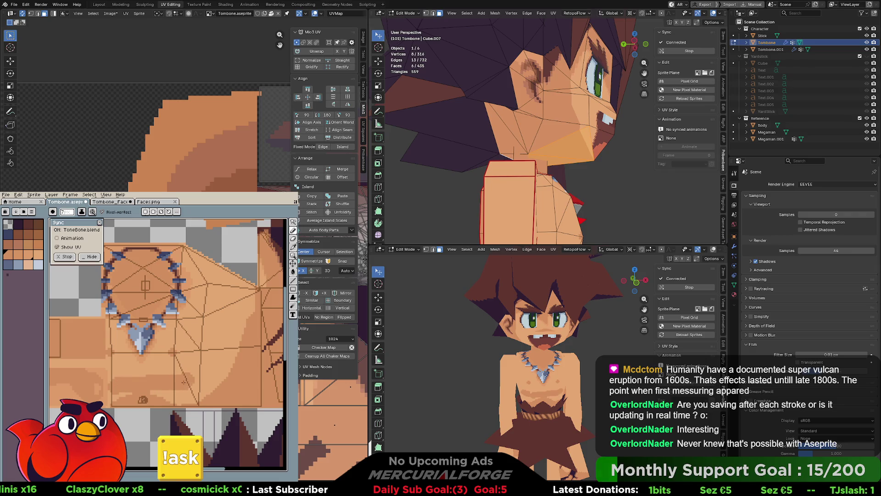
pyautogui.moveTo(121, 383); pyautogui.dragTo(231, 383)
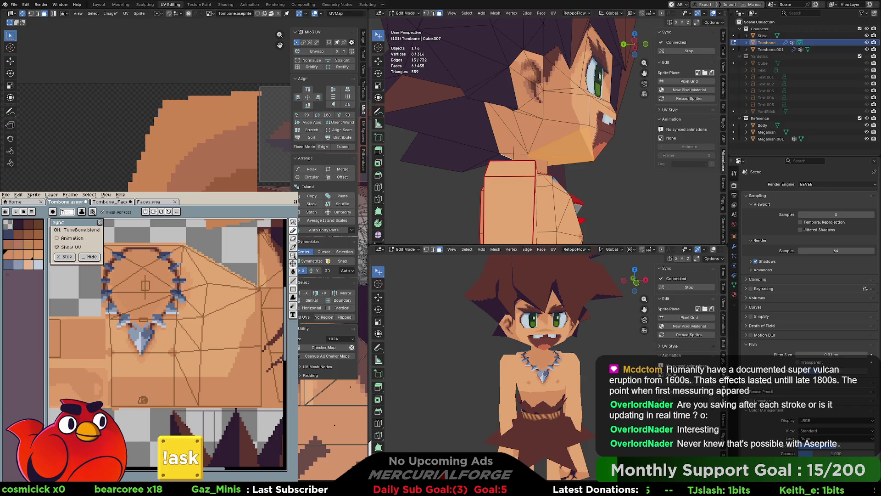
# Zoom and scroll the lower viewport around Tombone, keeping the pixel brush active in Aseprite
pyautogui.scroll(-5, 573, 339)
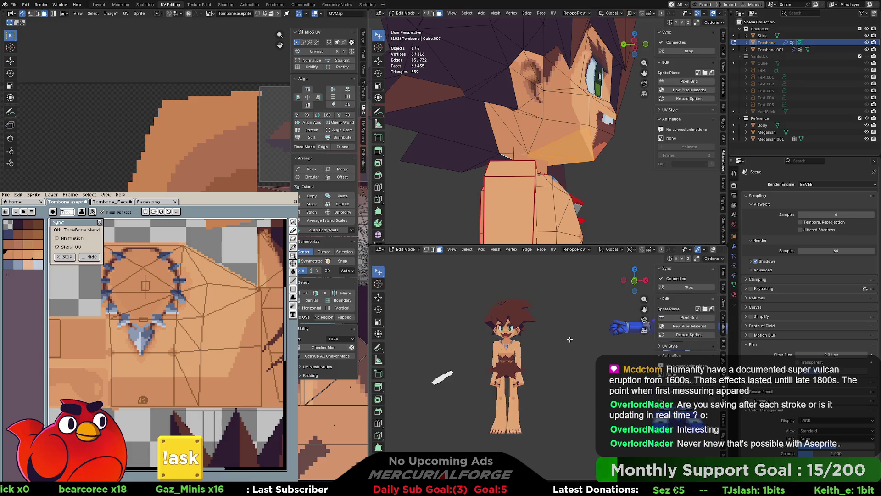
pyautogui.keyDown('ctrl'); pyautogui.hscroll(5, 574, 339); pyautogui.keyUp('ctrl')
pyautogui.keyDown('ctrl'); pyautogui.hscroll(-4, 596, 343); pyautogui.keyUp('ctrl')
pyautogui.scroll(6, 518, 361)
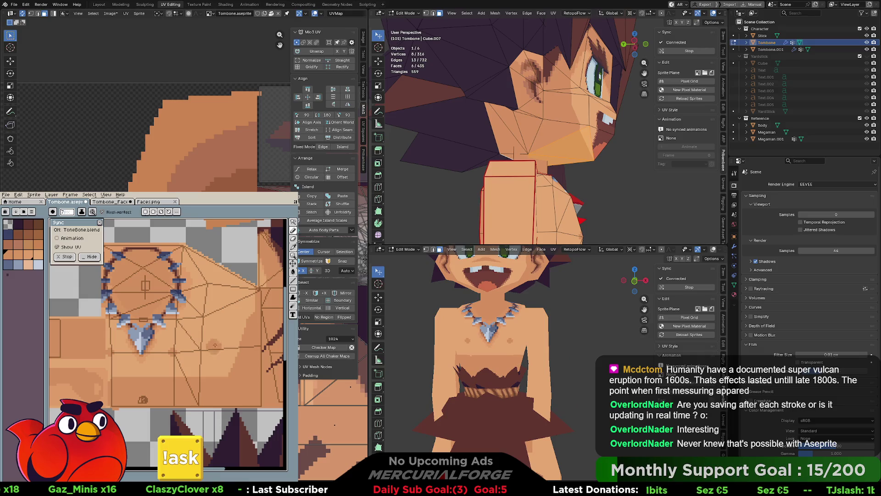
pyautogui.keyDown('shift'); pyautogui.hscroll(-2, 238, 363); pyautogui.keyUp('shift')
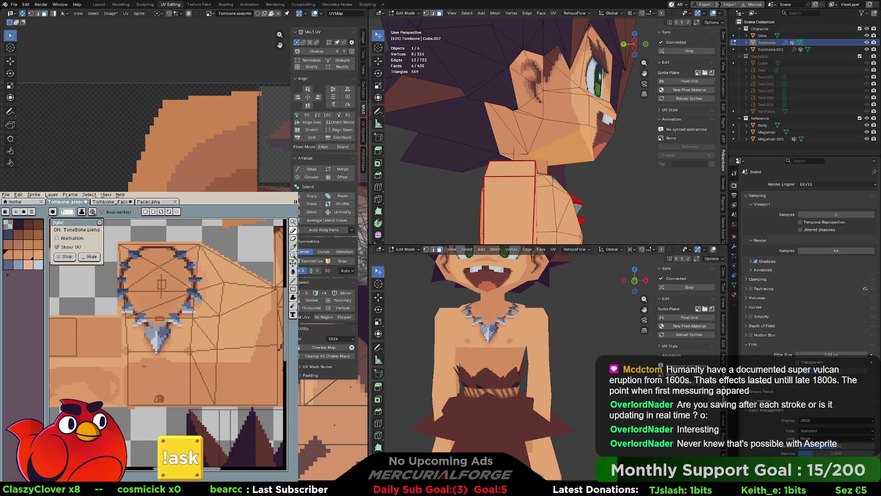
pyautogui.press('v')
pyautogui.press('b')
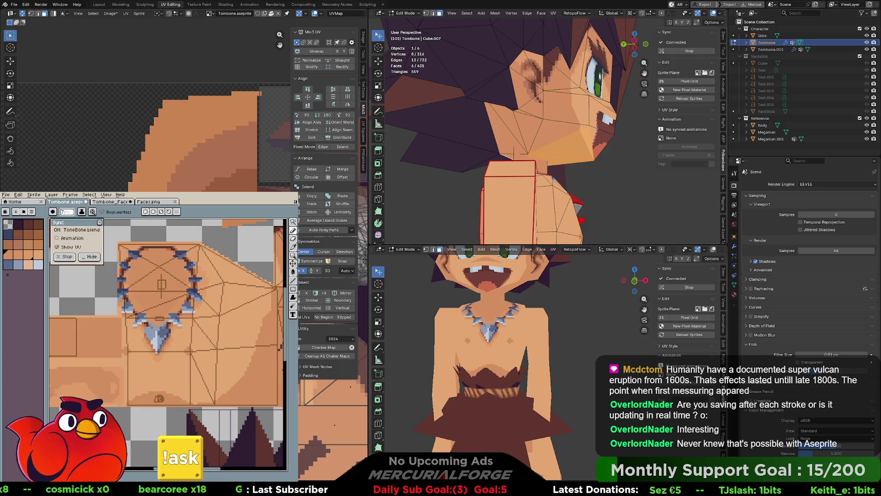
# Orbit the lower viewport around to Tombone's painted back and waist
pyautogui.scroll(-6, 571, 356)
pyautogui.moveTo(570, 357); pyautogui.dragTo(645, 347, button='middle')
pyautogui.scroll(8, 541, 375)
pyautogui.moveTo(541, 376); pyautogui.dragTo(552, 367, button='middle')
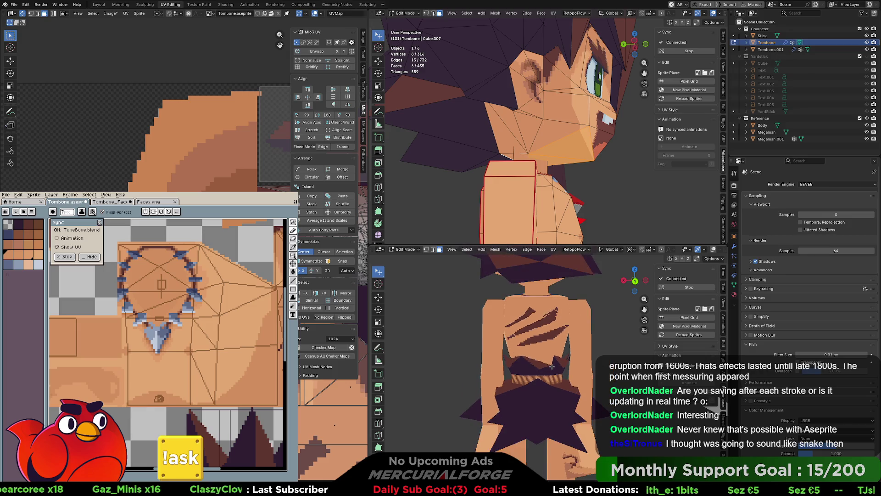
pyautogui.scroll(-4, 555, 353)
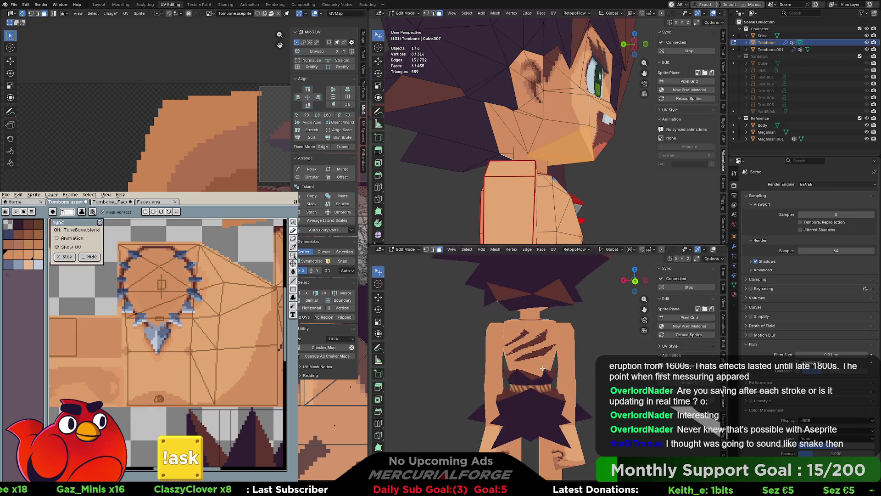
pyautogui.moveTo(539, 302); pyautogui.dragTo(537, 321, button='middle')
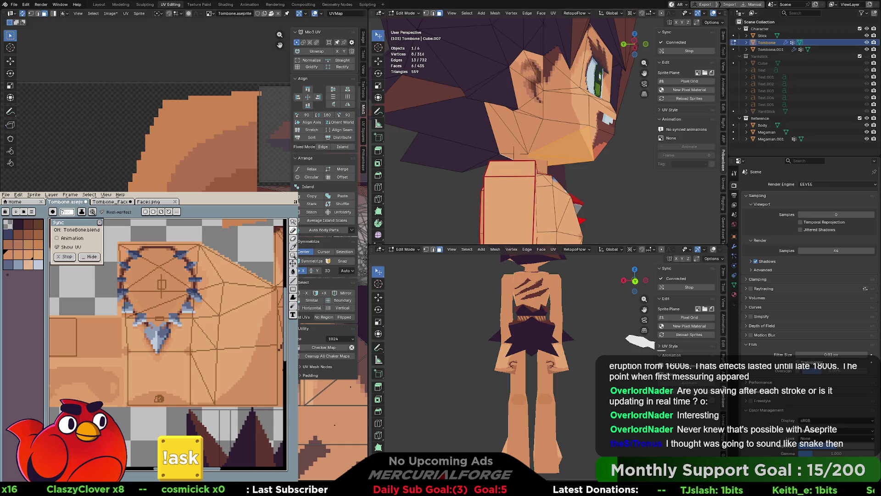
# Pan the Aseprite canvas over to the back and arm region of the texture
pyautogui.press('h')
pyautogui.moveTo(138, 388)
pyautogui.mouseDown()
pyautogui.moveTo(272, 369)
pyautogui.moveTo(367, 405)
pyautogui.mouseUp()
pyautogui.press('i')
pyautogui.press('h')
pyautogui.moveTo(75, 283); pyautogui.dragTo(144, 324)
pyautogui.press('b')
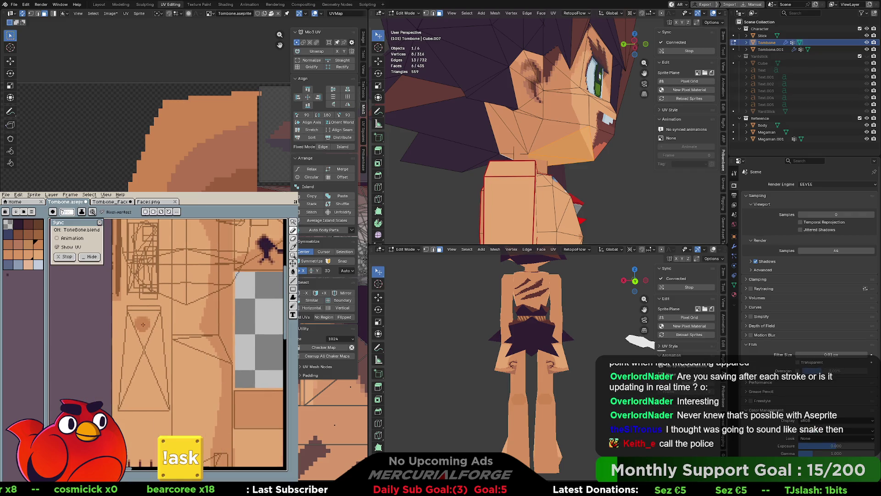
pyautogui.press('h')
pyautogui.moveTo(209, 351); pyautogui.dragTo(176, 356)
pyautogui.press('b')
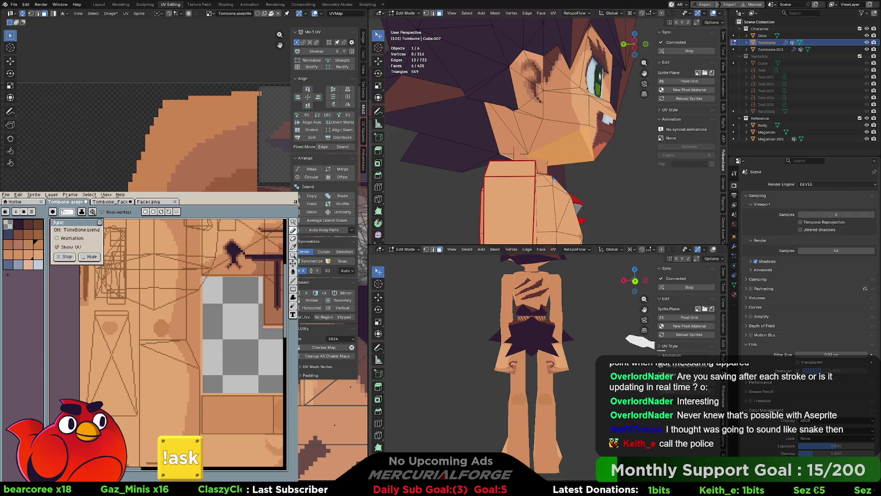
# Deselect all faces and orbit Blender's upper viewport to the character's back
pyautogui.moveTo(562, 416); pyautogui.dragTo(584, 417, button='middle')
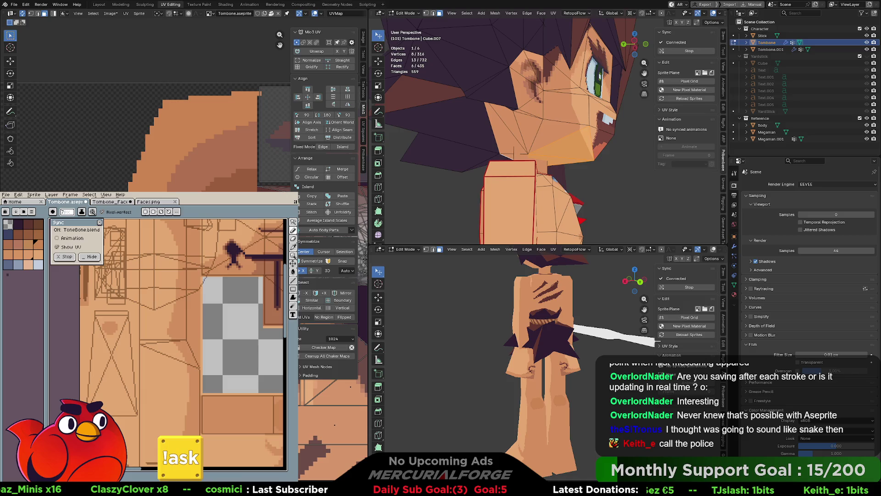
pyautogui.hotkey('alt', 'a')
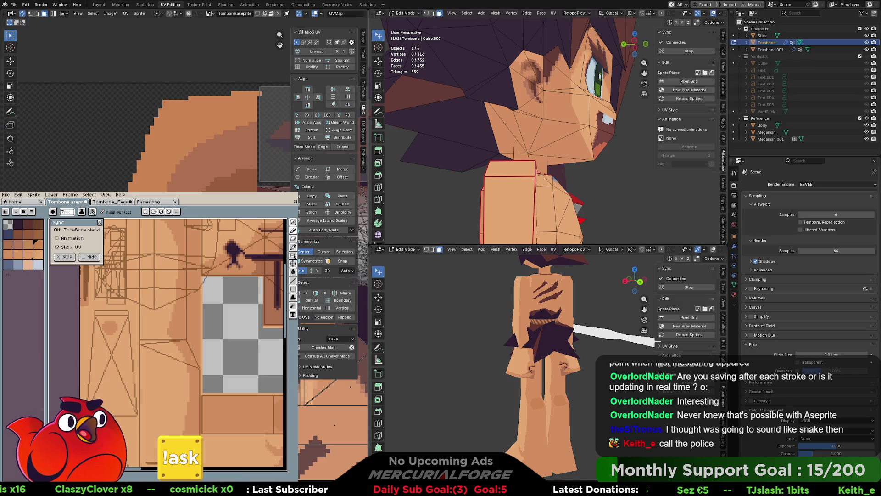
pyautogui.moveTo(541, 138)
pyautogui.mouseDown(button='middle')
pyautogui.moveTo(590, 153)
pyautogui.moveTo(573, 91)
pyautogui.mouseUp(button='middle')
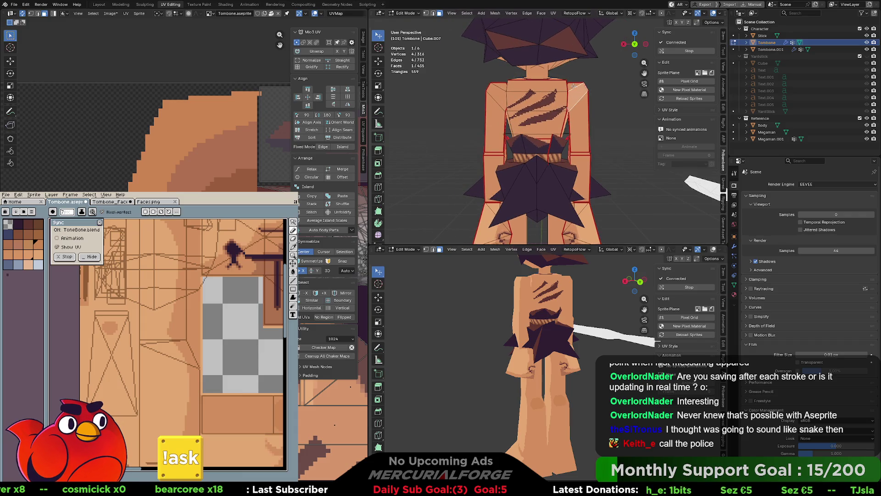
# Select the left upper-arm back faces and re-project their UVs with Project from View
pyautogui.keyDown('ctrl'); pyautogui.click(582, 126); pyautogui.keyUp('ctrl')
pyautogui.keyDown('ctrl'); pyautogui.click(582, 156); pyautogui.keyUp('ctrl')
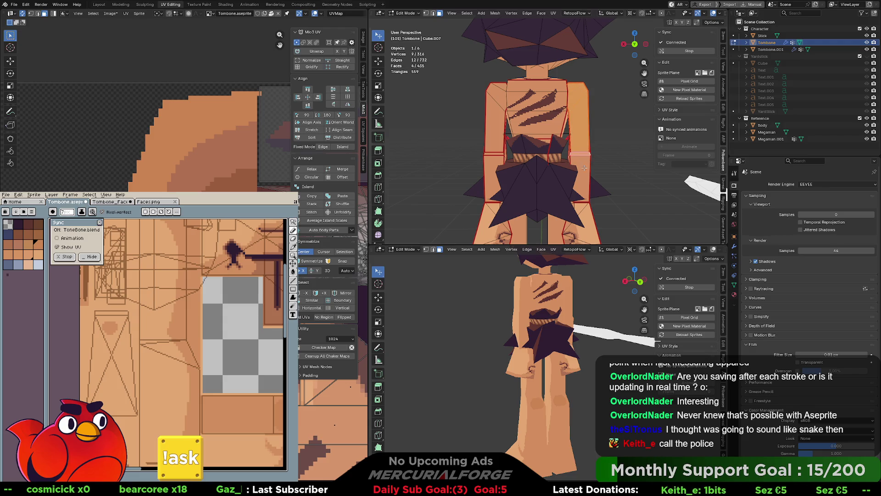
pyautogui.click(500, 86)
pyautogui.keyDown('ctrl'); pyautogui.click(494, 156); pyautogui.keyUp('ctrl')
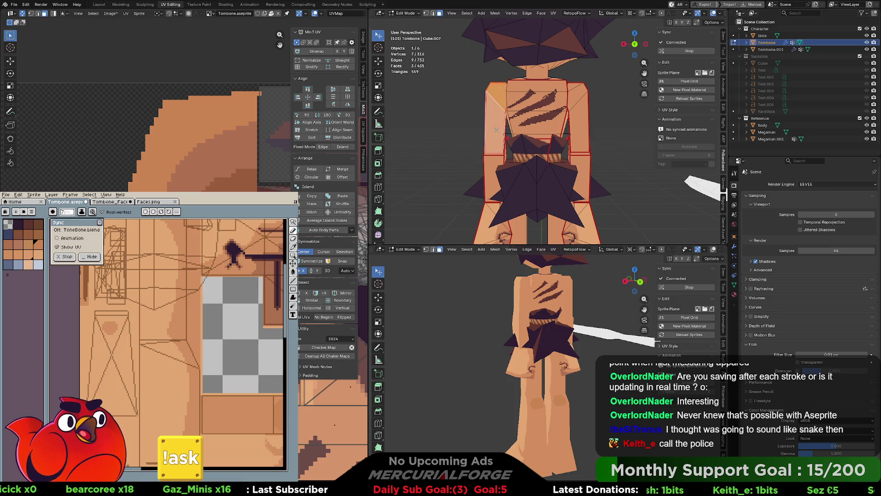
pyautogui.keyDown('ctrl'); pyautogui.click(495, 160); pyautogui.keyUp('ctrl')
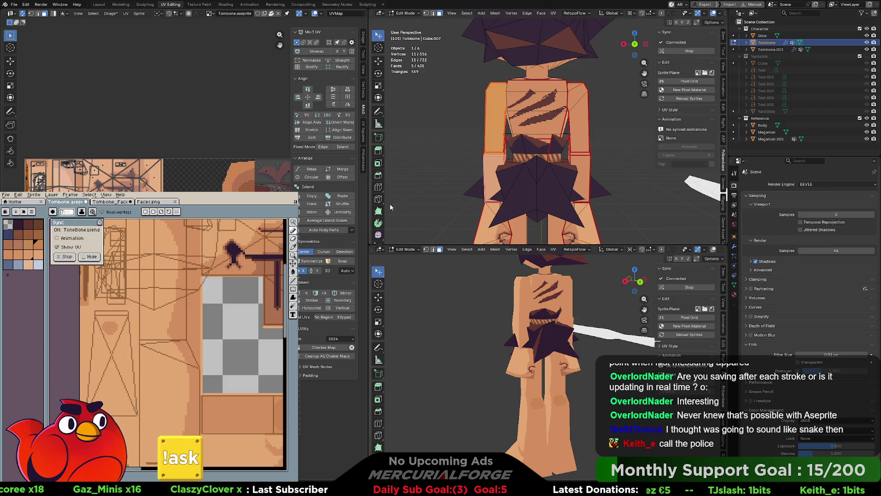
pyautogui.press('u')
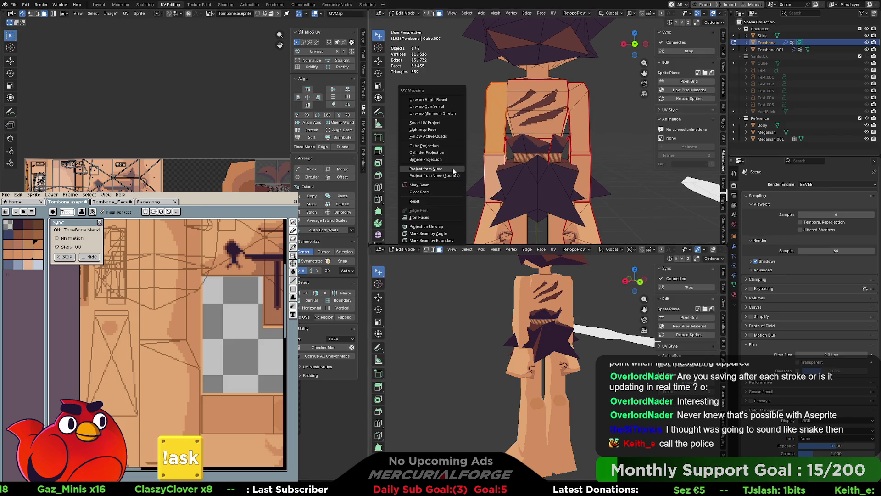
pyautogui.click(453, 168)
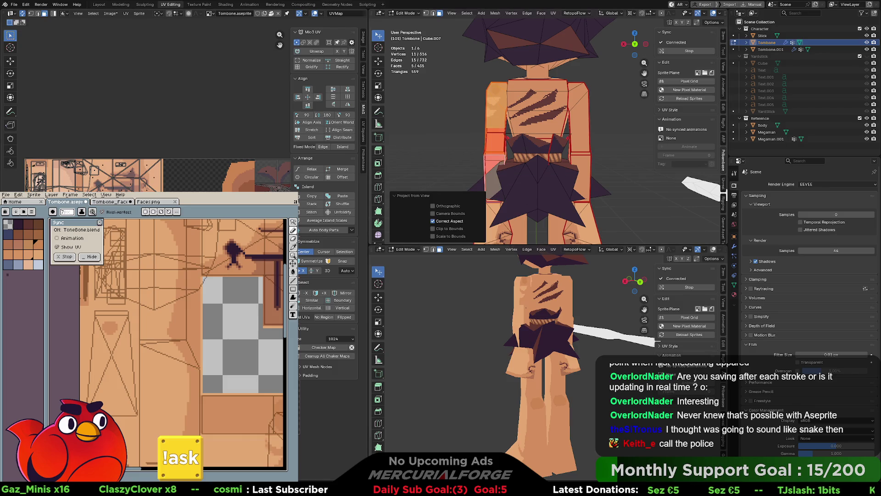
pyautogui.keyDown('shift'); pyautogui.click(501, 159); pyautogui.keyUp('shift')
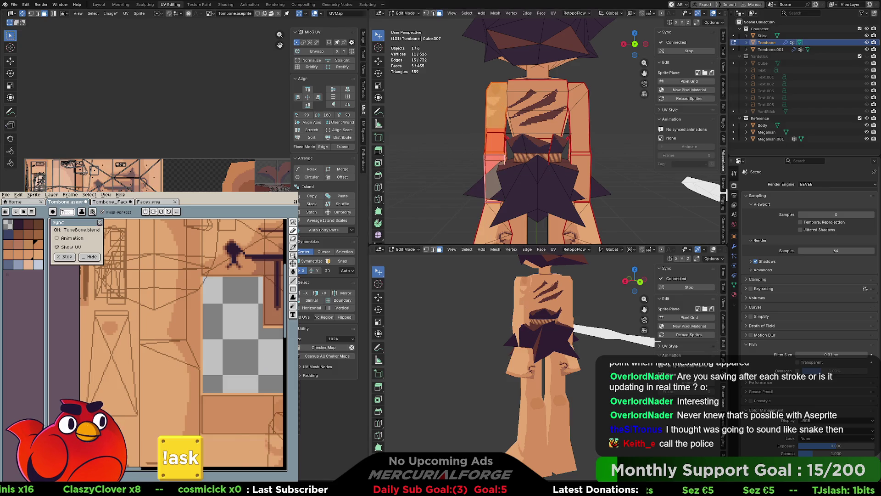
pyautogui.moveTo(540, 158); pyautogui.dragTo(569, 160, button='middle')
# Move the selected faces' UVs to a new spot on the texture
pyautogui.press('g')
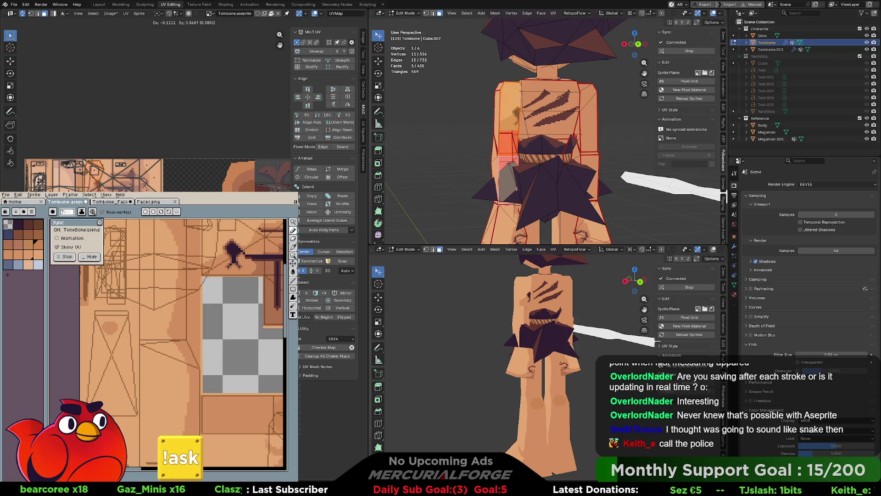
pyautogui.press('Return')
pyautogui.scroll(3, 147, 106)
pyautogui.scroll(2, 211, 185)
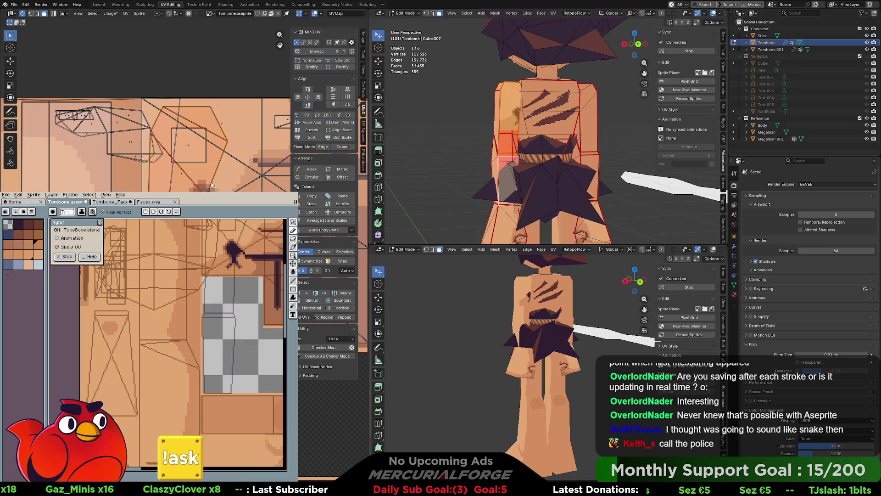
# Select the linked back UV island, add another back face, and start moving it left
pyautogui.click(200, 125)
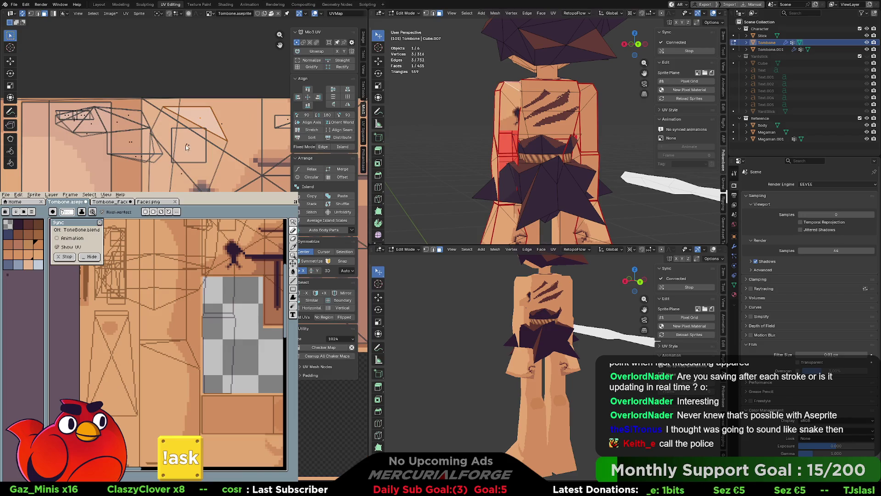
pyautogui.press('l')
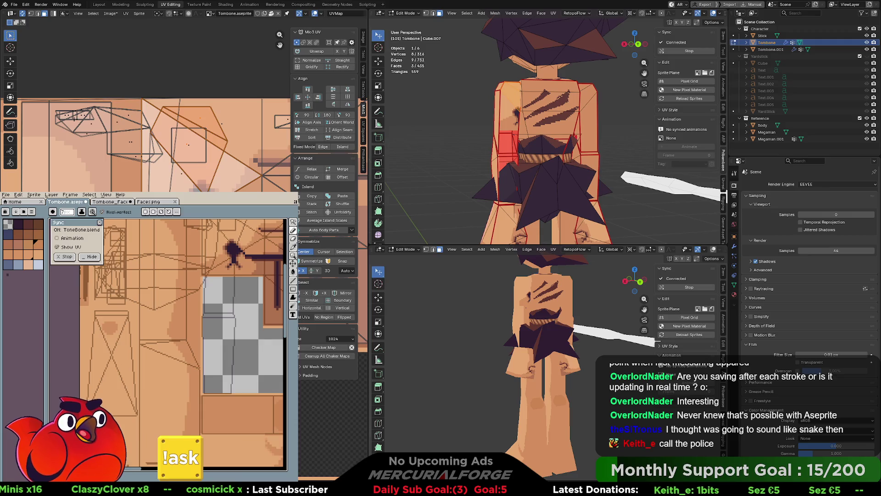
pyautogui.click(181, 174)
pyautogui.moveTo(193, 147); pyautogui.dragTo(202, 88, button='middle')
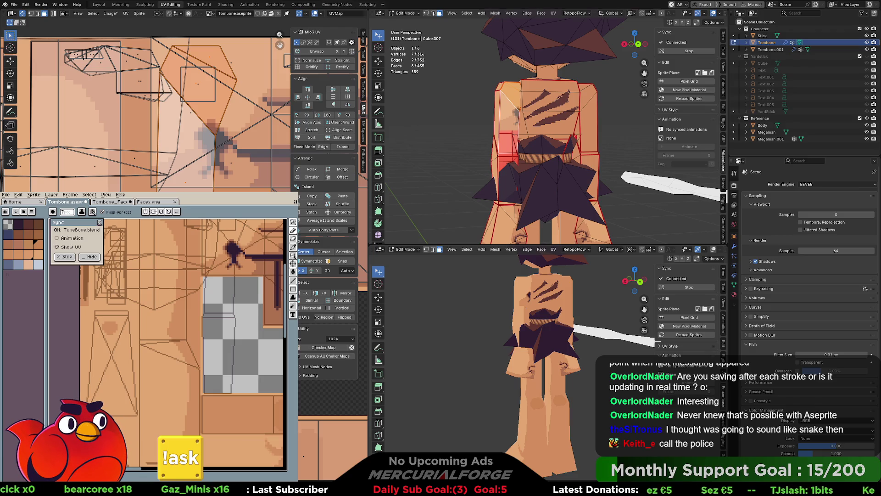
pyautogui.keyDown('shift'); pyautogui.click(517, 112); pyautogui.keyUp('shift')
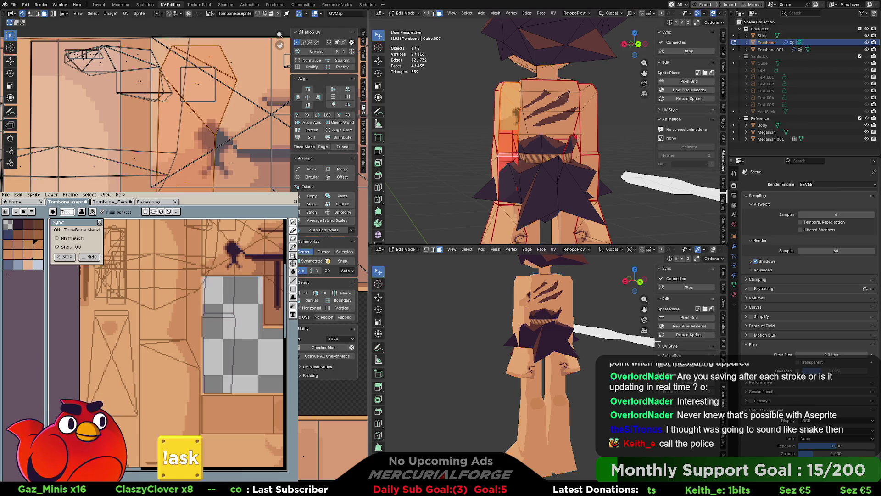
pyautogui.scroll(-1, 145, 115)
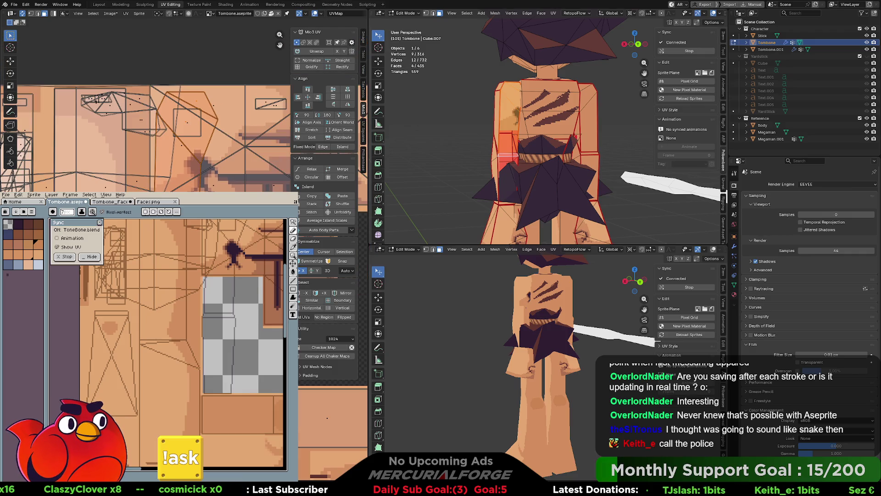
pyautogui.press('g')
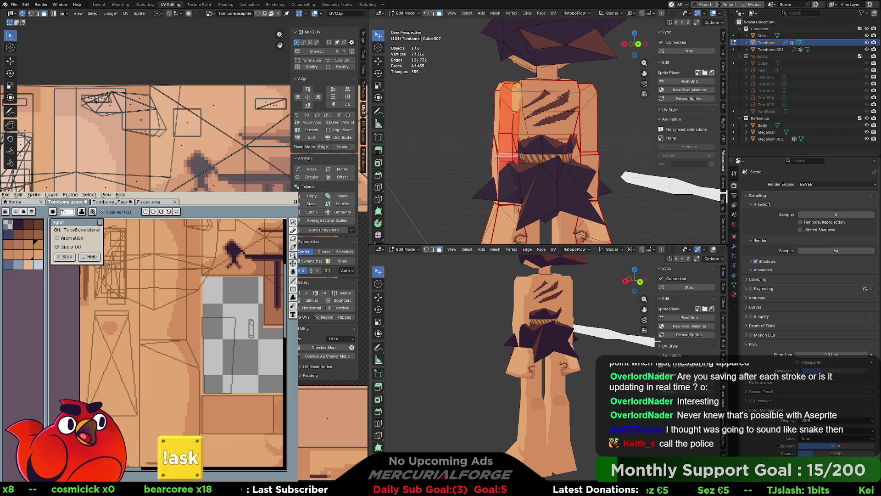
# Reposition the selected UVs and adjust a single UV vertex
pyautogui.press('g')
pyautogui.press('Return')
pyautogui.scroll(-3, 147, 143)
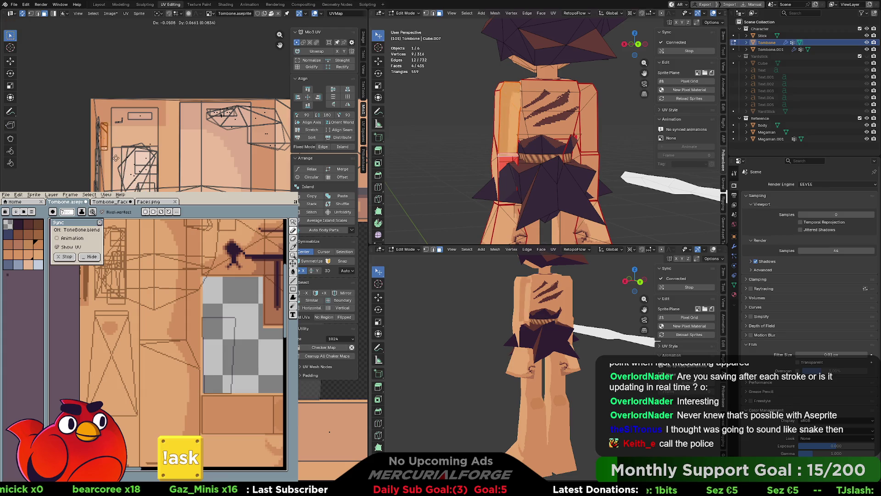
pyautogui.scroll(3, 117, 180)
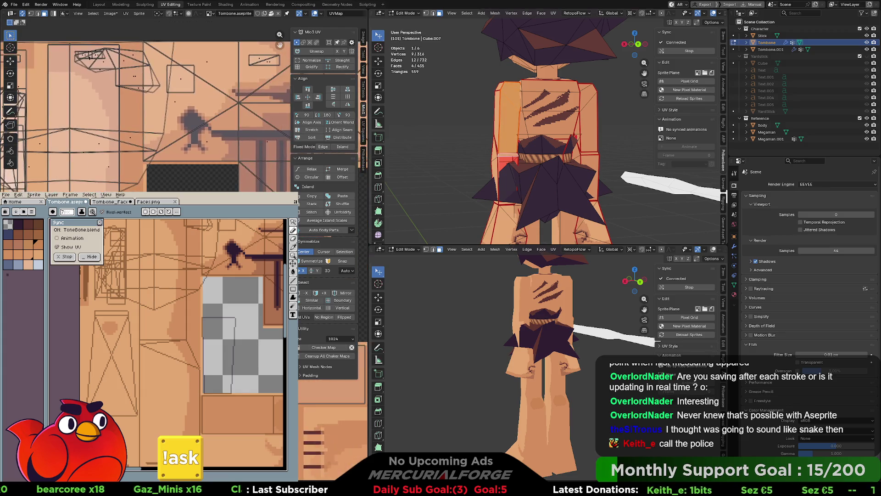
pyautogui.moveTo(118, 180); pyautogui.dragTo(69, 80, button='middle')
pyautogui.scroll(1, 69, 81)
pyautogui.click(202, 180)
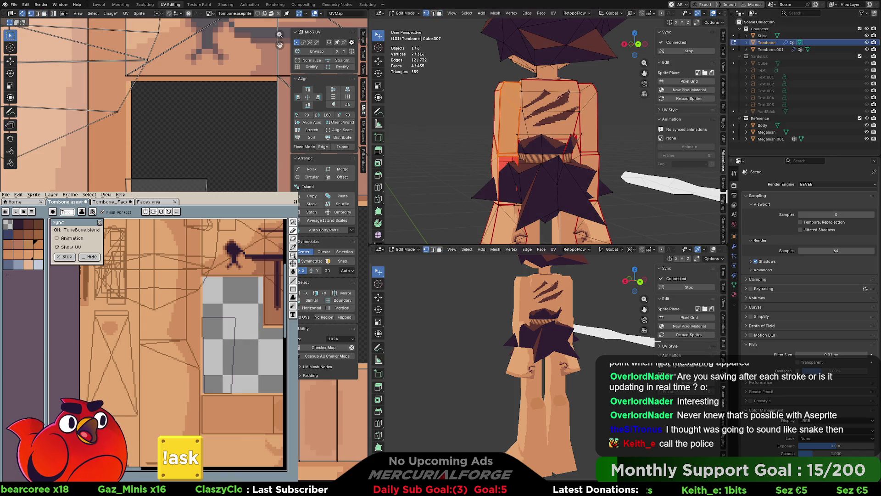
pyautogui.press('g')
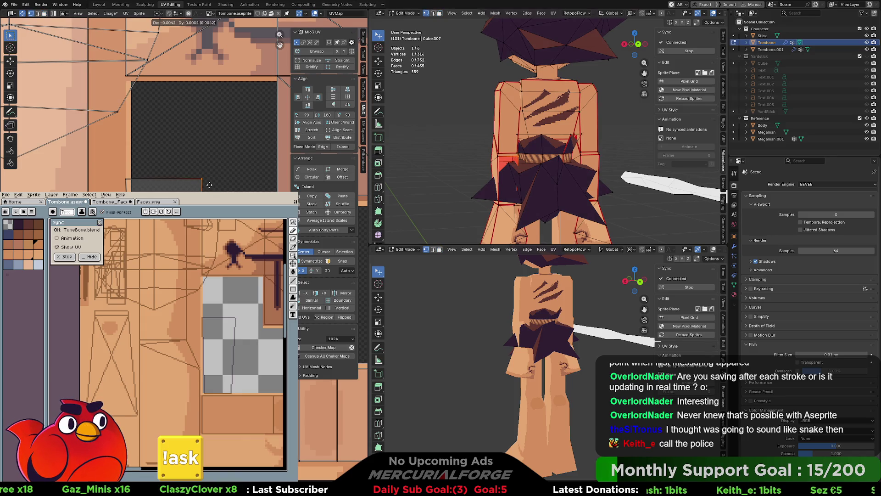
pyautogui.click(206, 184)
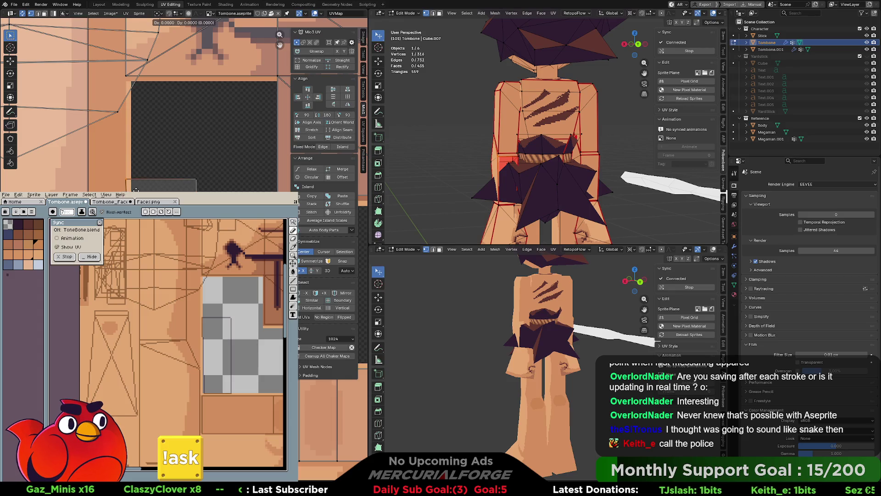
pyautogui.scroll(-3, 161, 114)
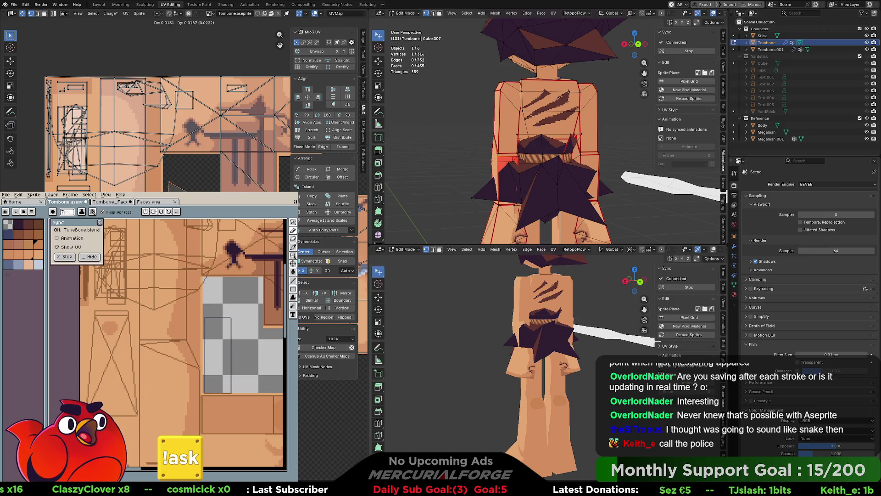
# Select a hip face and move its UV island into place on the texture
pyautogui.click(508, 170)
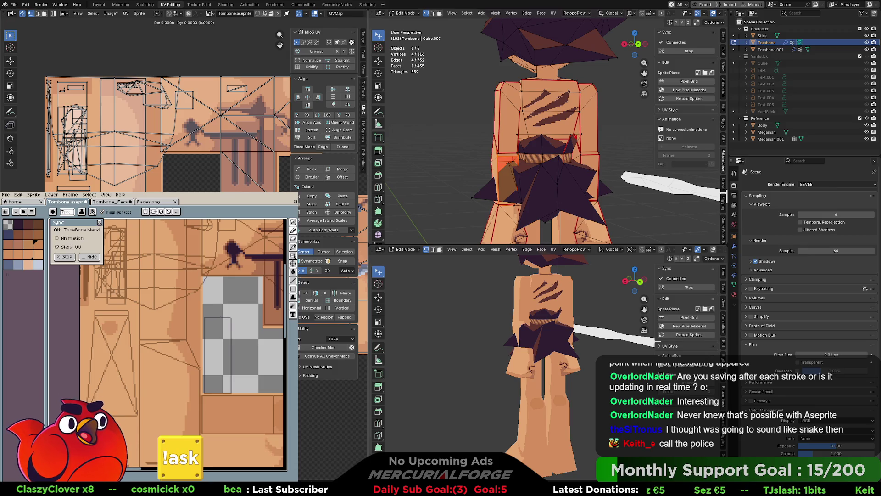
pyautogui.press('g')
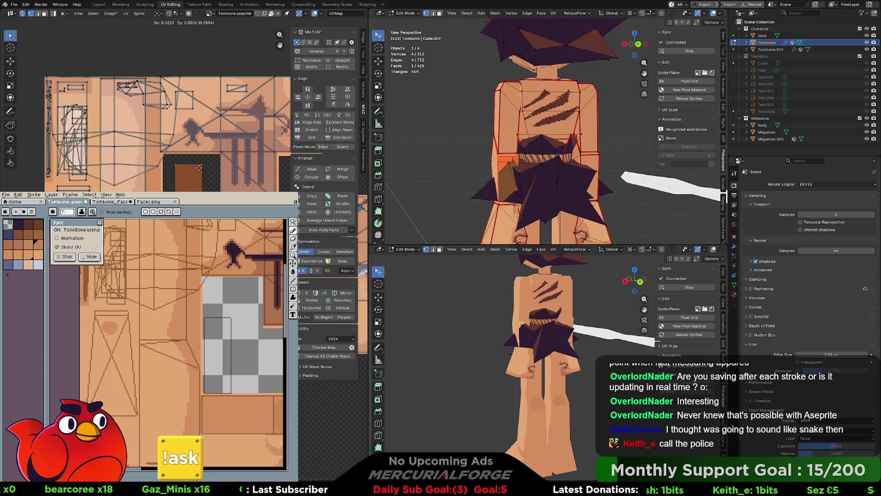
pyautogui.click(198, 168)
pyautogui.scroll(2, 152, 169)
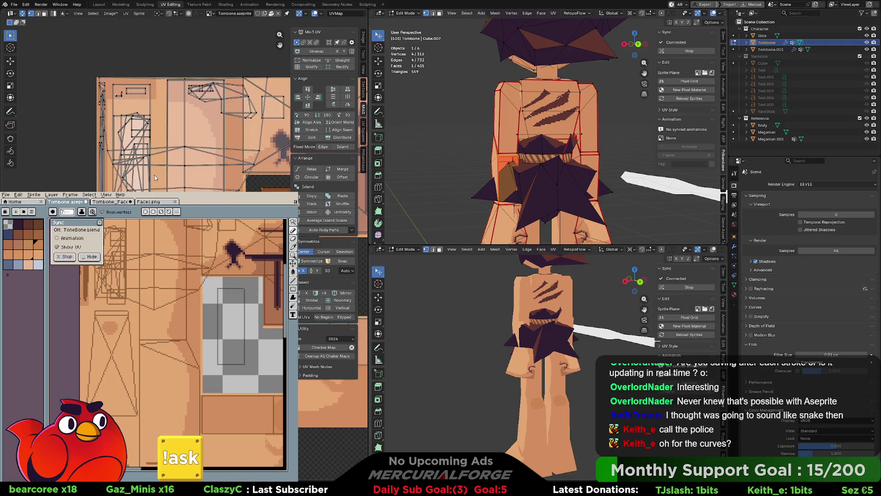
pyautogui.scroll(2, 140, 143)
pyautogui.scroll(-1, 184, 119)
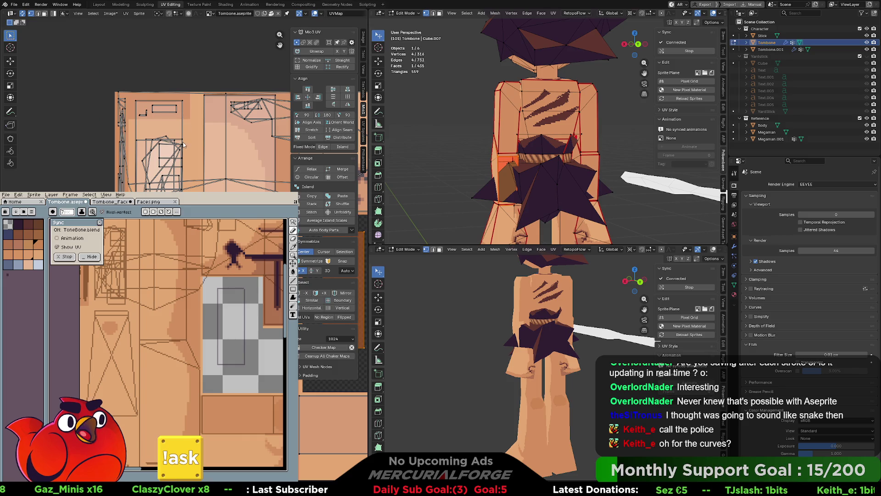
pyautogui.scroll(2, 134, 146)
pyautogui.scroll(-2, 141, 163)
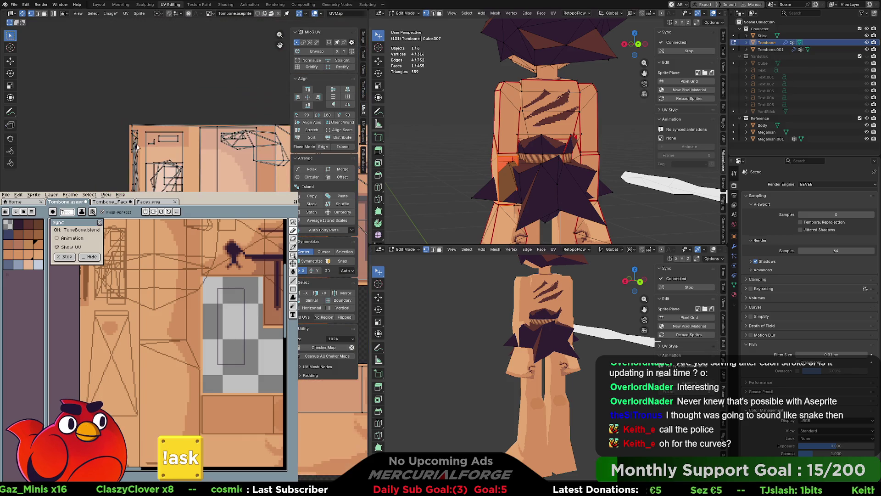
pyautogui.scroll(2, 141, 163)
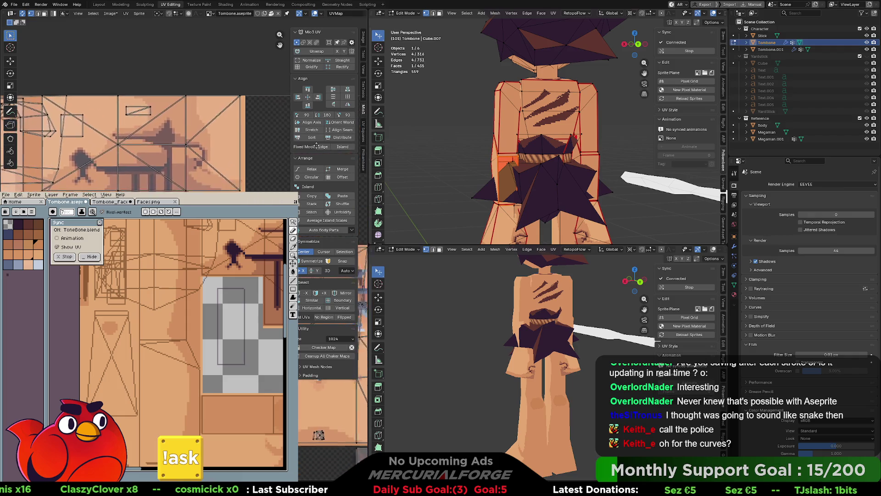
pyautogui.moveTo(313, 435); pyautogui.dragTo(321, 408, button='middle')
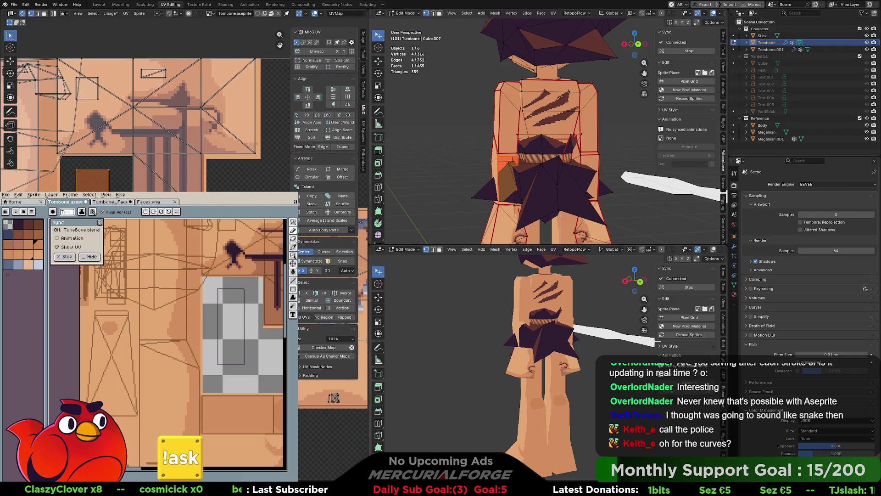
pyautogui.press('g')
pyautogui.click(321, 408)
pyautogui.scroll(-1, 321, 408)
# Rotate the hip UV island about 92°, reposition it, and stretch it along X
pyautogui.moveTo(127, 228); pyautogui.dragTo(143, 190, button='middle')
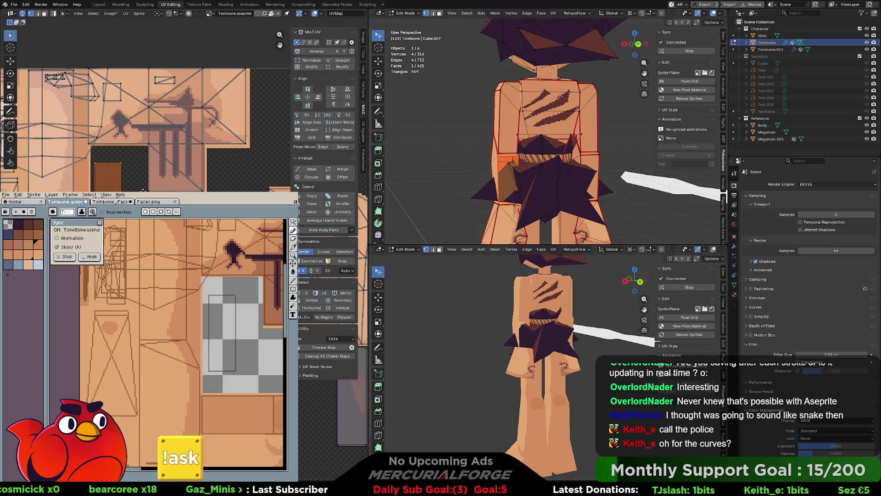
pyautogui.moveTo(142, 190); pyautogui.dragTo(144, 171, button='middle')
pyautogui.press('r')
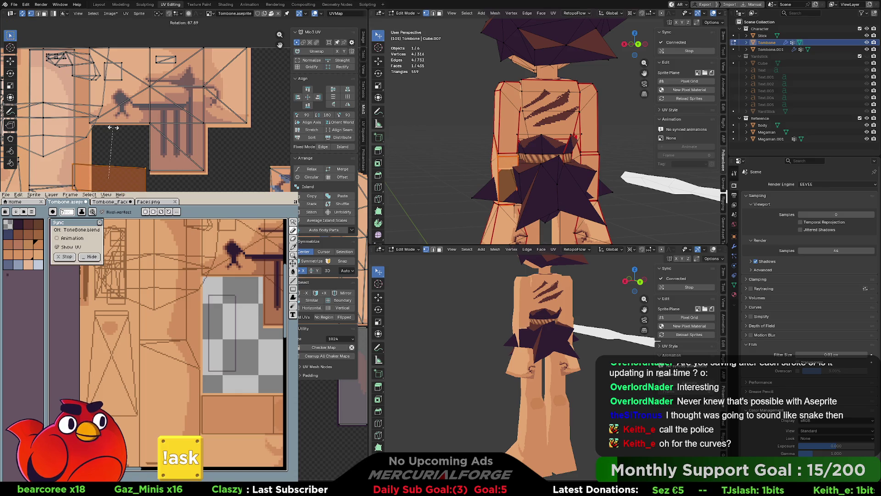
pyautogui.click(109, 129)
pyautogui.press('g')
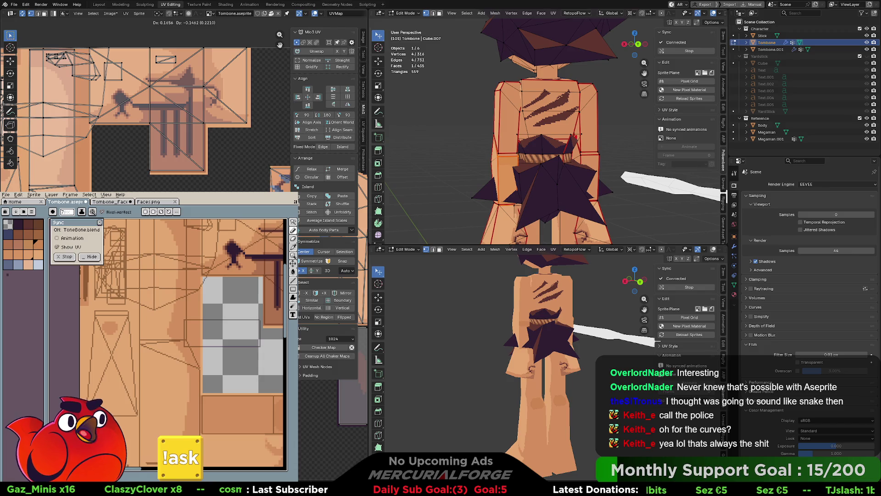
pyautogui.press('Return')
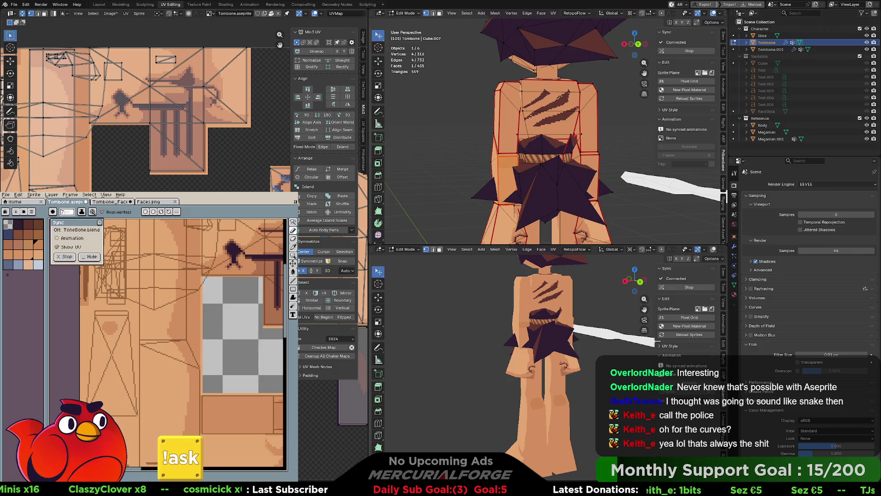
pyautogui.scroll(3, 145, 105)
pyautogui.press('s')
pyautogui.press('x')
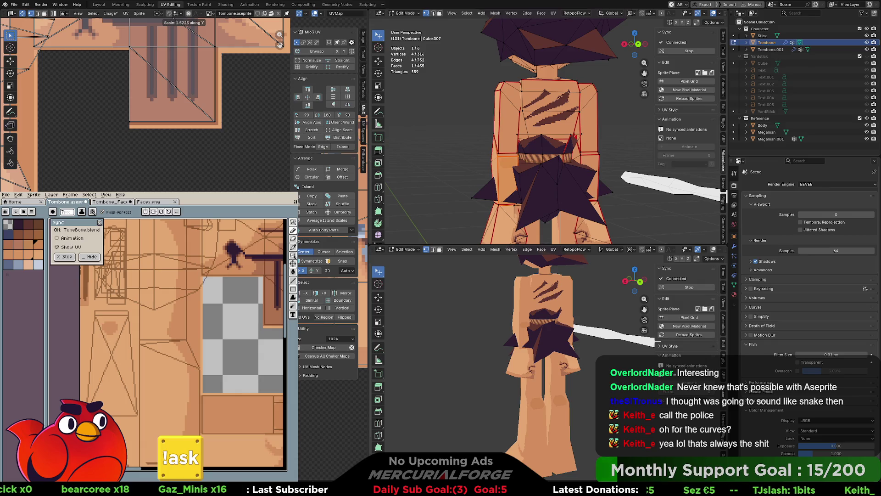
pyautogui.press('Return')
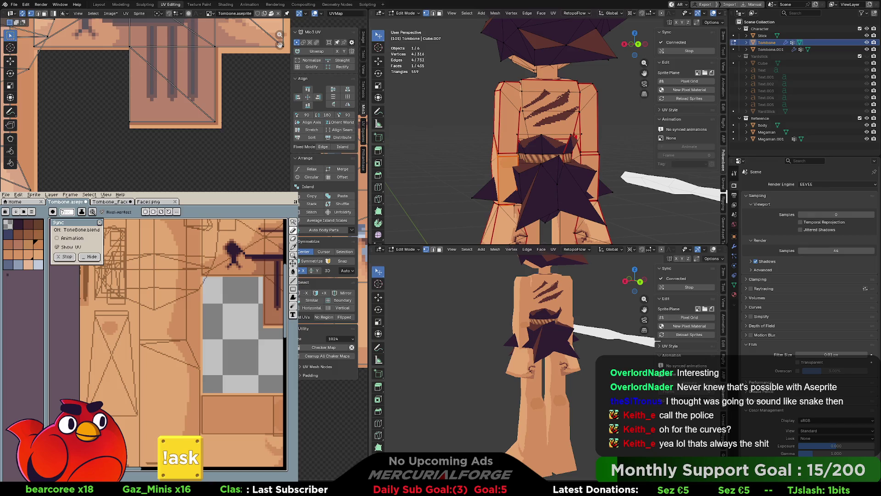
# Slide the UVs horizontally along X, then leave Edit Mode and deselect Tombone
pyautogui.press('s')
pyautogui.press('x')
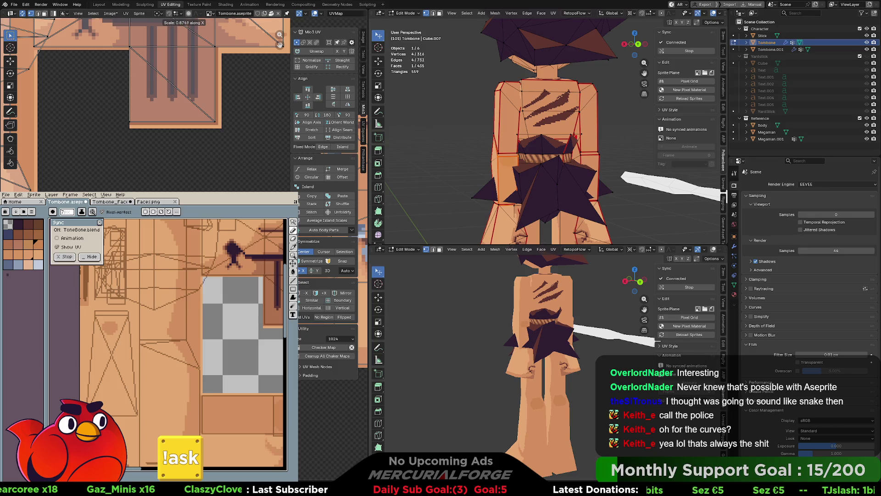
pyautogui.press('g')
pyautogui.press('x')
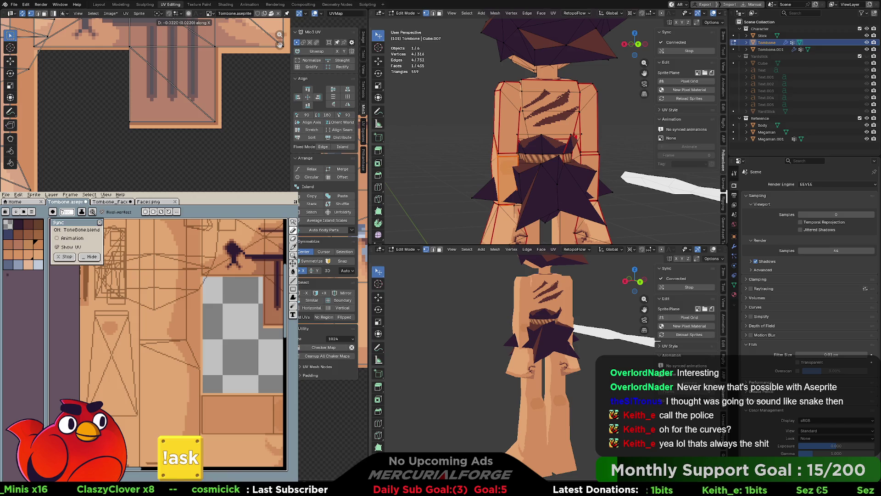
pyautogui.press('Return')
pyautogui.press('Tab')
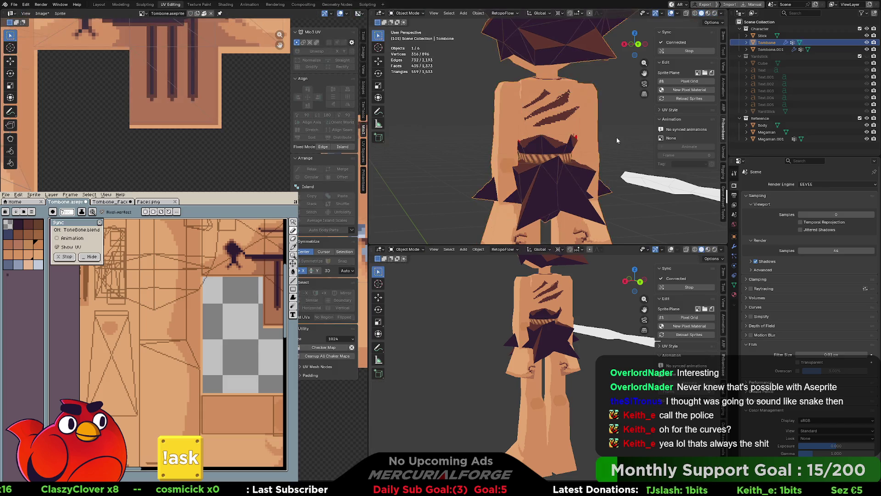
pyautogui.click(616, 137)
pyautogui.moveTo(614, 137)
pyautogui.mouseDown(button='middle')
pyautogui.moveTo(593, 140)
pyautogui.moveTo(590, 153)
pyautogui.moveTo(645, 148)
pyautogui.moveTo(589, 151)
pyautogui.mouseUp(button='middle')
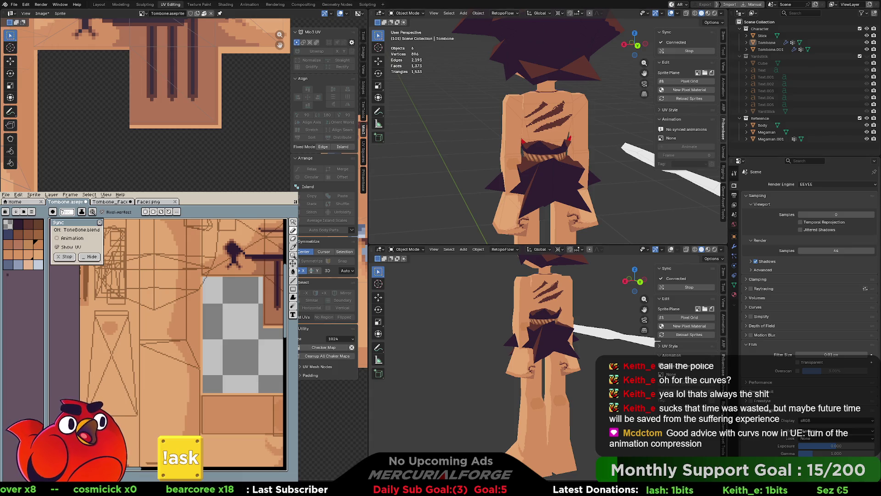
# Zoom the viewport to inspect the synced claw marks on the character's back
pyautogui.scroll(-3, 138, 106)
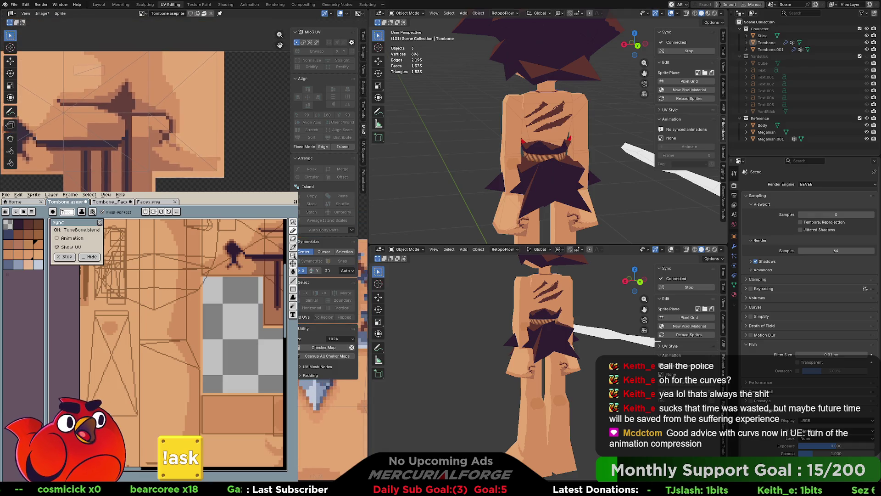
pyautogui.scroll(3, 138, 105)
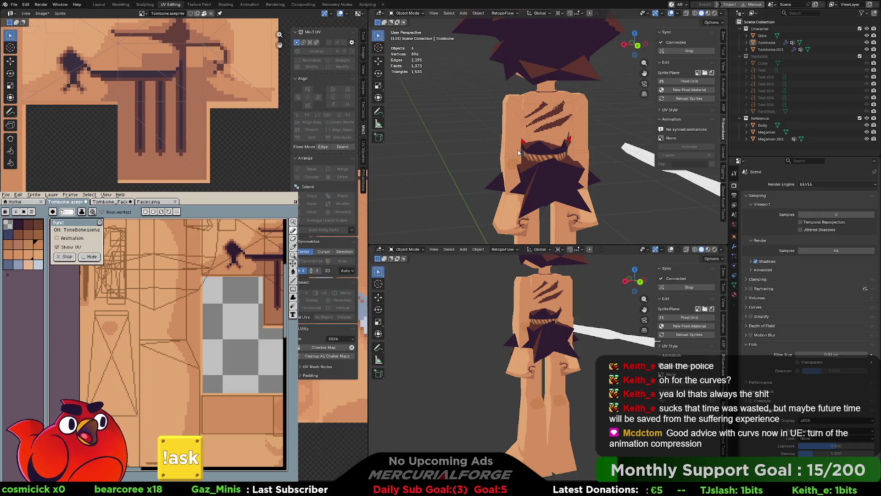
pyautogui.scroll(5, 519, 152)
pyautogui.moveTo(461, 161)
pyautogui.mouseDown(button='middle')
pyautogui.moveTo(434, 154)
pyautogui.moveTo(501, 156)
pyautogui.moveTo(483, 163)
pyautogui.moveTo(524, 150)
pyautogui.moveTo(503, 160)
pyautogui.moveTo(601, 154)
pyautogui.moveTo(446, 146)
pyautogui.moveTo(576, 135)
pyautogui.mouseUp(button='middle')
pyautogui.scroll(6, 501, 156)
# Delete the connected arm piece's vertices from the Tombone mesh
pyautogui.press('Tab')
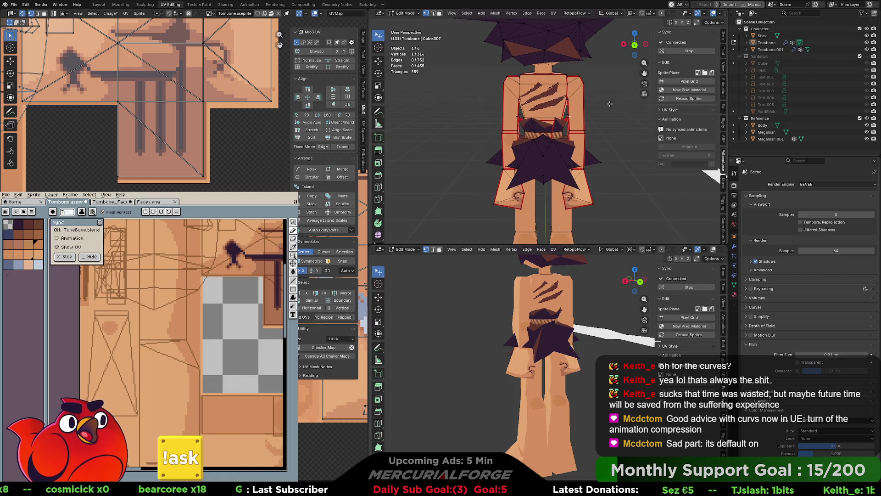
pyautogui.press('l')
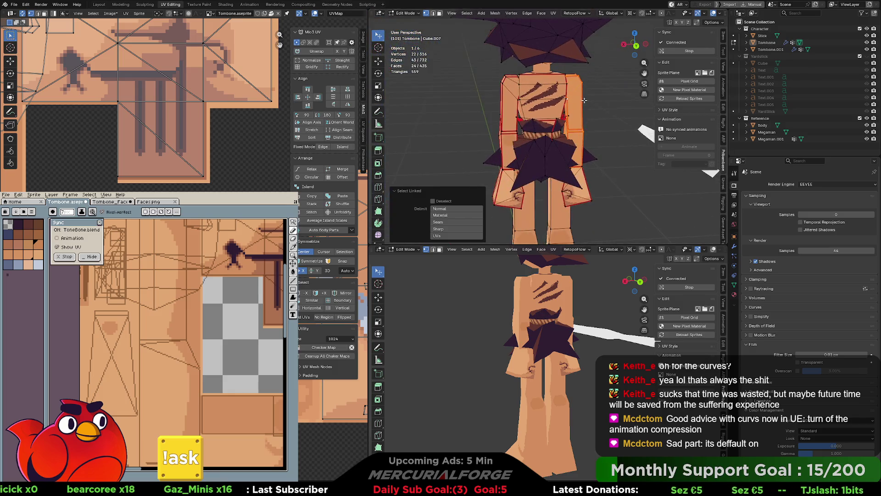
pyautogui.press('Tab')
pyautogui.press('Tab')
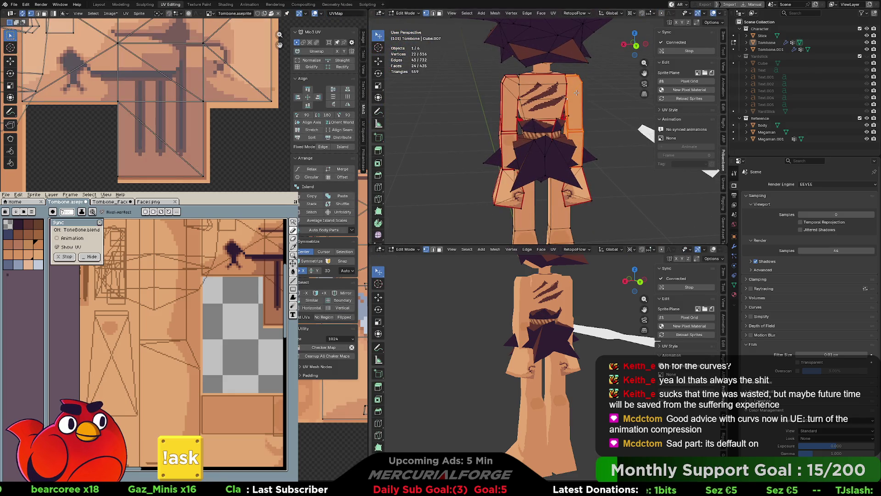
pyautogui.press('l')
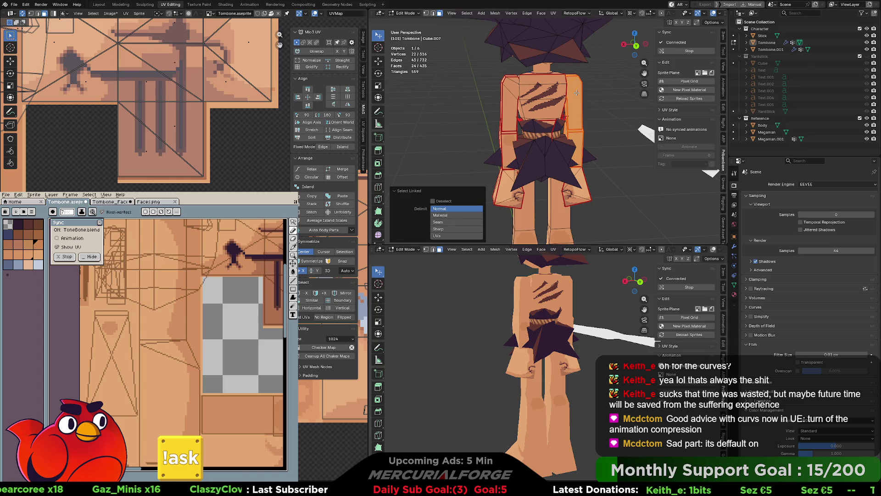
pyautogui.press('x')
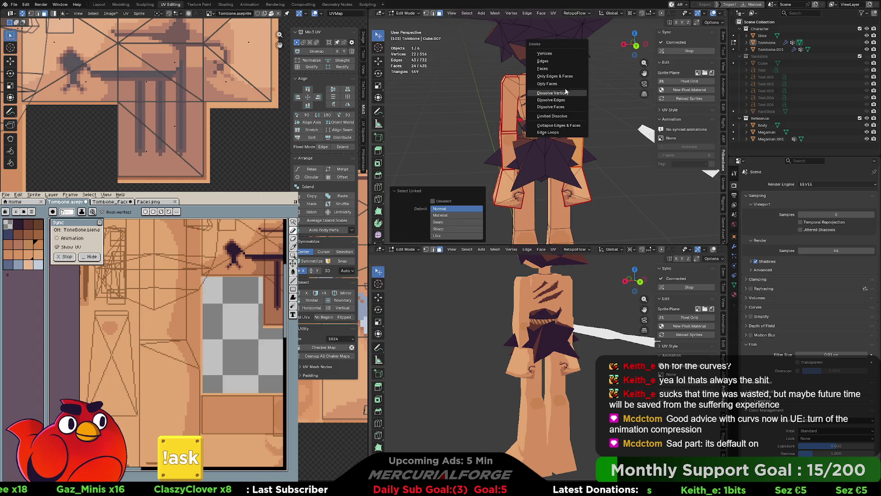
pyautogui.click(554, 53)
# Select the connected upper-arm piece in Edit Mode
pyautogui.press('Tab')
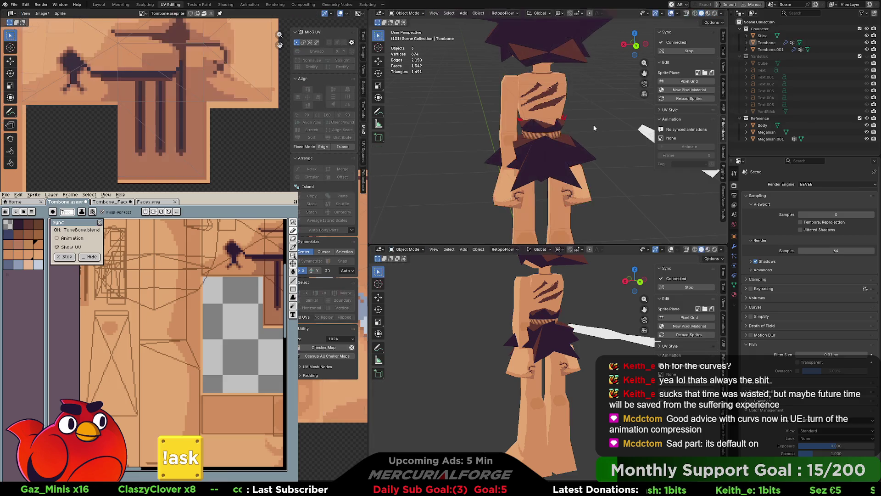
pyautogui.press('Tab')
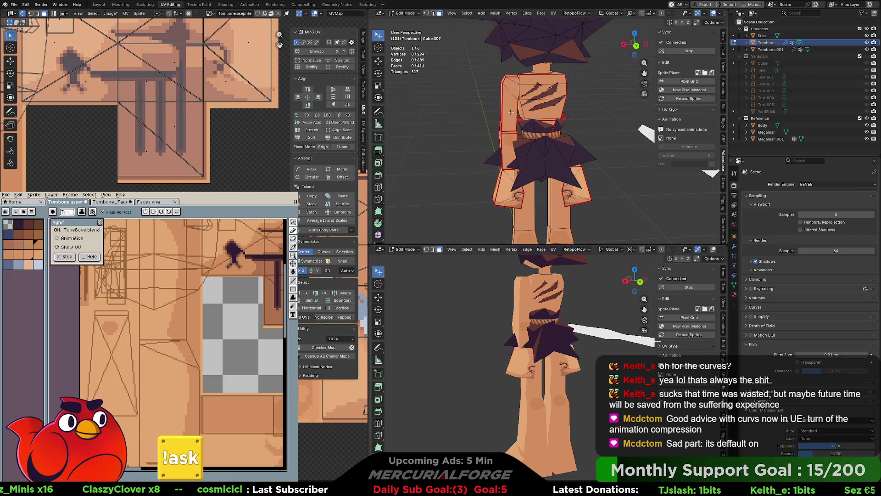
pyautogui.press('l')
pyautogui.press('l')
pyautogui.press('Tab')
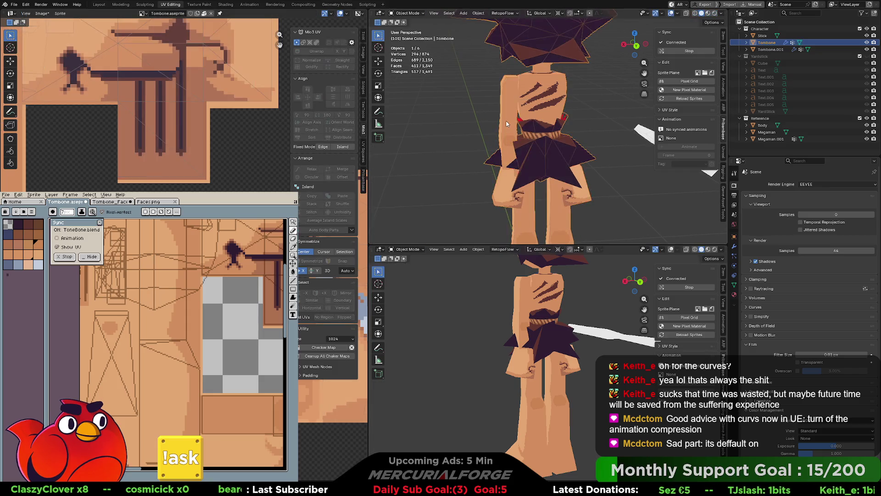
pyautogui.press('Tab')
pyautogui.moveTo(507, 120); pyautogui.dragTo(510, 119, button='middle')
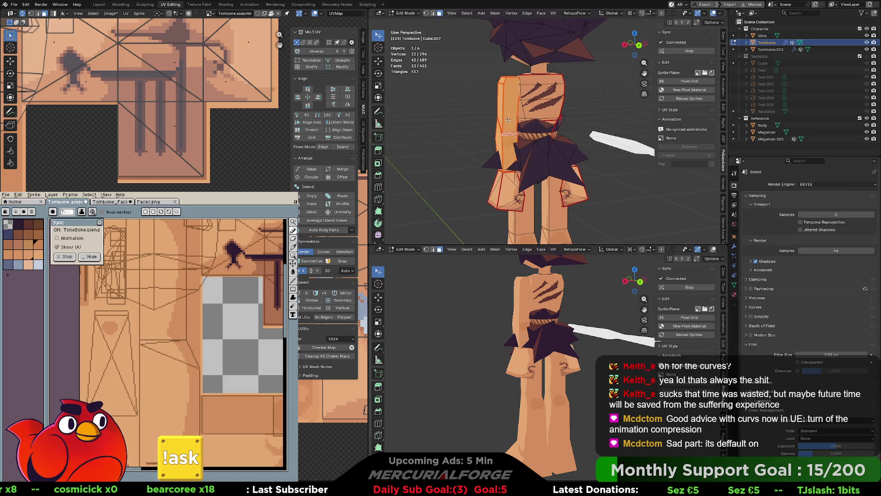
pyautogui.press('l')
pyautogui.click(508, 122)
pyautogui.press('l')
pyautogui.moveTo(507, 123)
pyautogui.mouseDown(button='middle')
pyautogui.moveTo(517, 105)
pyautogui.moveTo(551, 120)
pyautogui.moveTo(567, 140)
pyautogui.moveTo(459, 128)
pyautogui.mouseUp(button='middle')
# Add the other limb piece and separate the selection into a new object, Tombone.002
pyautogui.press('l')
pyautogui.moveTo(490, 130); pyautogui.dragTo(620, 130, button='middle')
pyautogui.press('p')
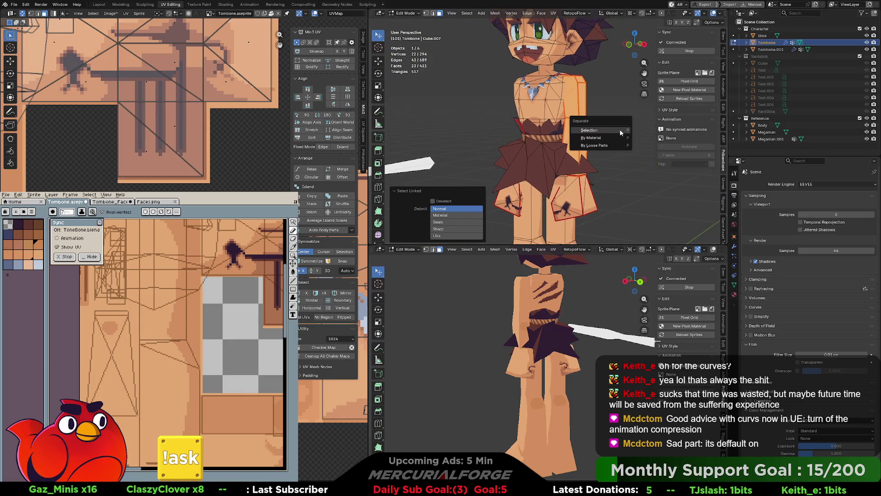
pyautogui.click(612, 130)
pyautogui.press('Tab')
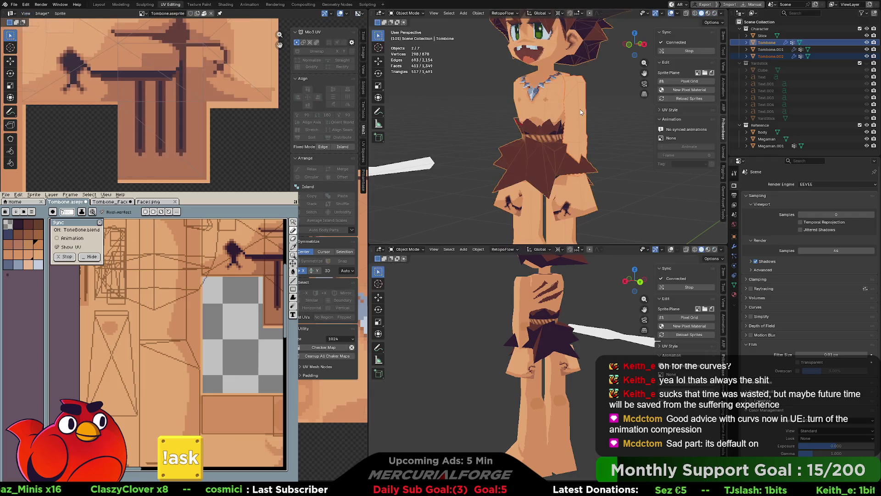
# Select Tombone.002 and move it into position
pyautogui.click(581, 115)
pyautogui.moveTo(580, 120)
pyautogui.mouseDown(button='middle')
pyautogui.moveTo(602, 120)
pyautogui.moveTo(385, 83)
pyautogui.moveTo(584, 120)
pyautogui.mouseUp(button='middle')
pyautogui.press('g')
pyautogui.click(610, 122)
# Add a Mirror modifier via F3 'mir', apply it as mesh, and join it into Tombone
pyautogui.press('F3')
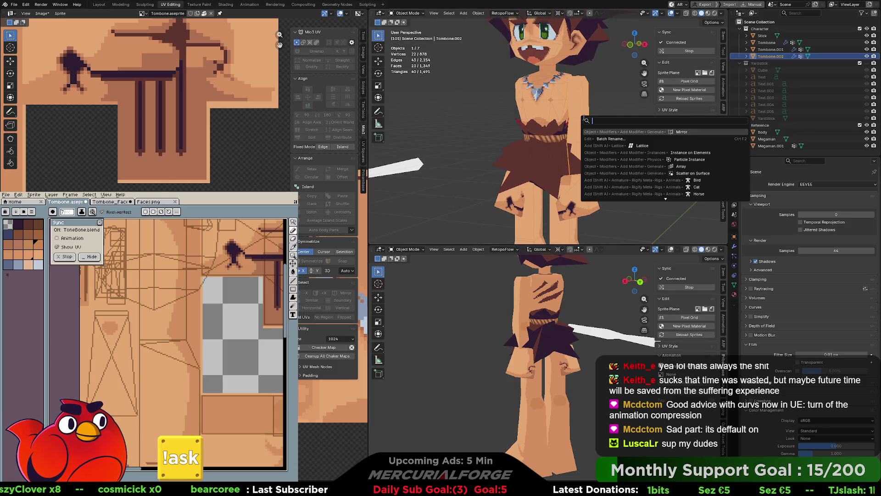
pyautogui.write('mir')
pyautogui.press('Return')
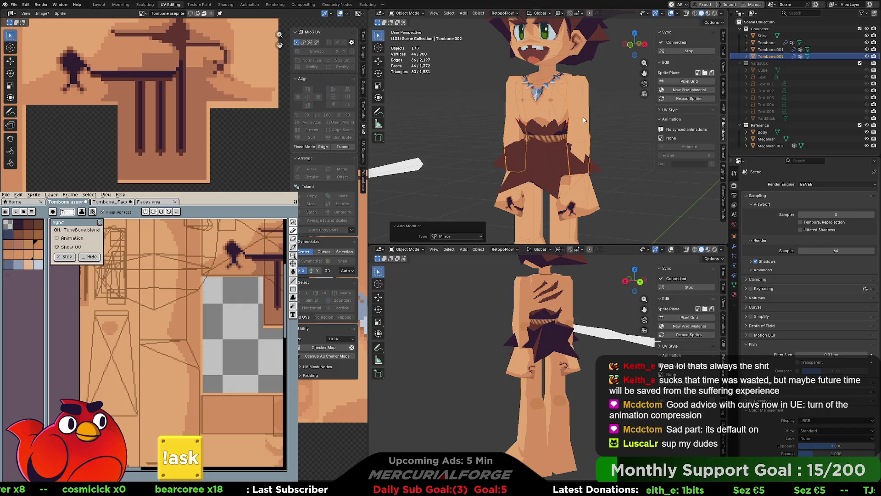
pyautogui.keyDown('alt'); pyautogui.keyDown('shift'); pyautogui.click(584, 120); pyautogui.keyUp('shift'); pyautogui.keyUp('alt')
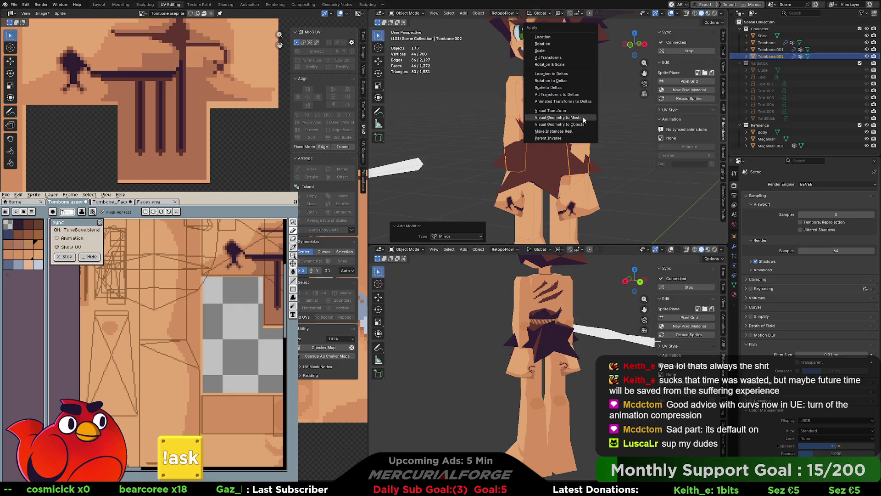
pyautogui.click(538, 106)
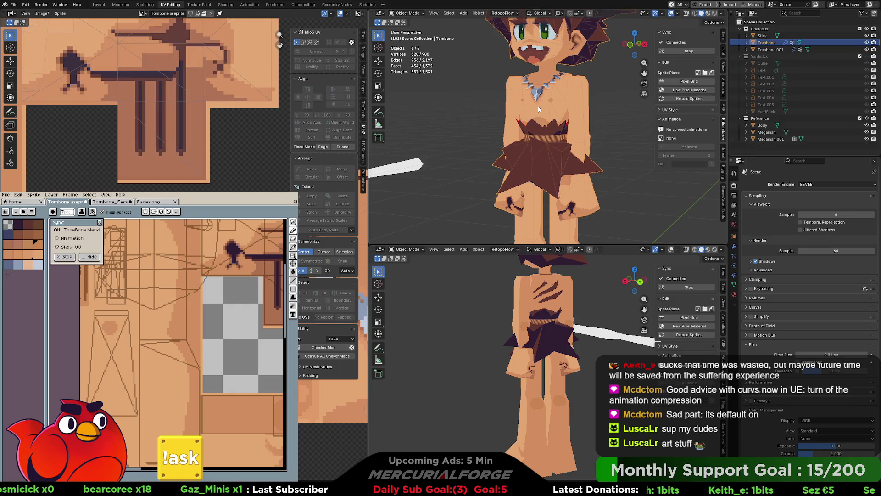
pyautogui.hotkey('ctrl', 'j')
# Orbit to the character's back and pan the Aseprite canvas toward the claw marks
pyautogui.scroll(-4, 562, 120)
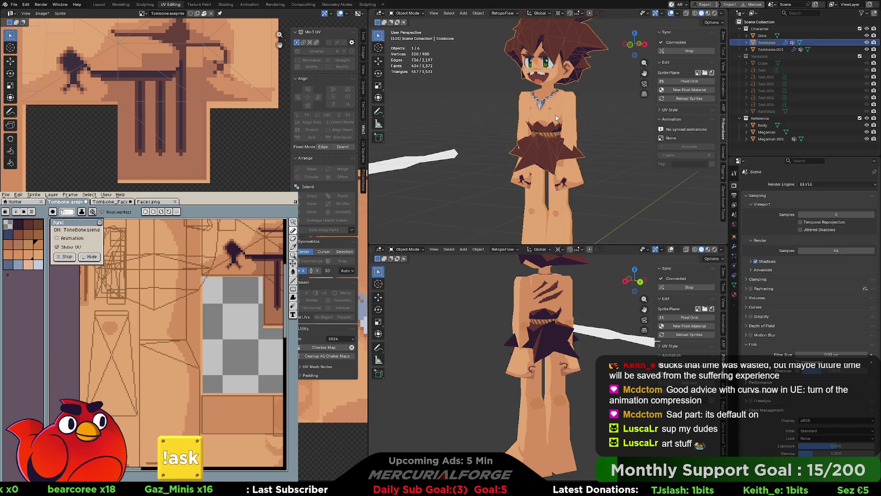
pyautogui.scroll(3, 574, 117)
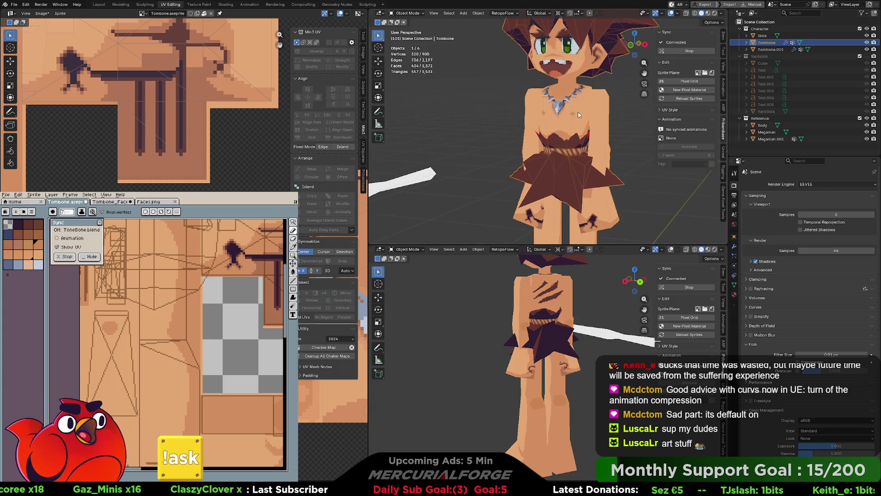
pyautogui.scroll(-5, 225, 142)
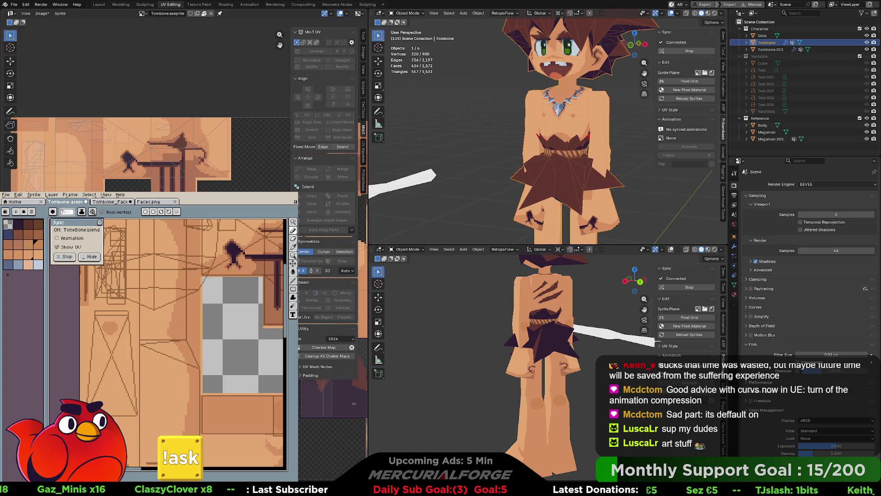
pyautogui.scroll(3, 193, 138)
pyautogui.moveTo(610, 158); pyautogui.dragTo(473, 153, button='middle')
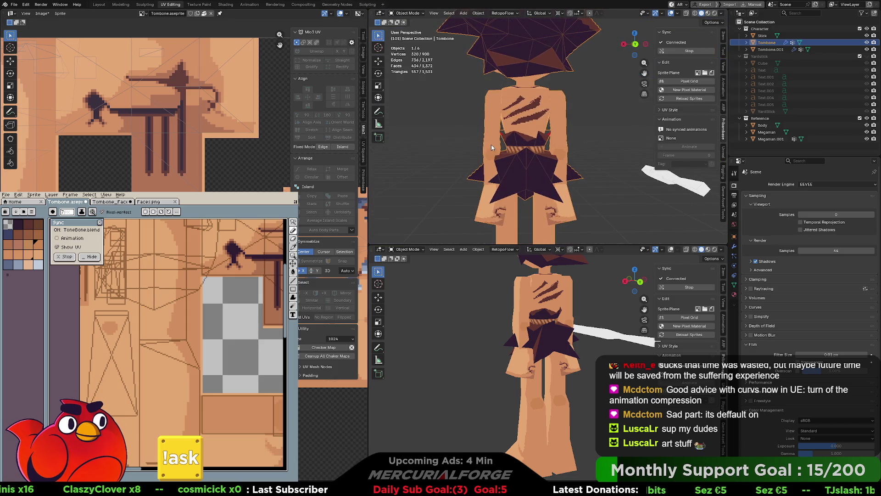
pyautogui.scroll(3, 531, 158)
pyautogui.keyDown('shift'); pyautogui.moveTo(542, 156); pyautogui.dragTo(540, 147, button='middle'); pyautogui.keyUp('shift')
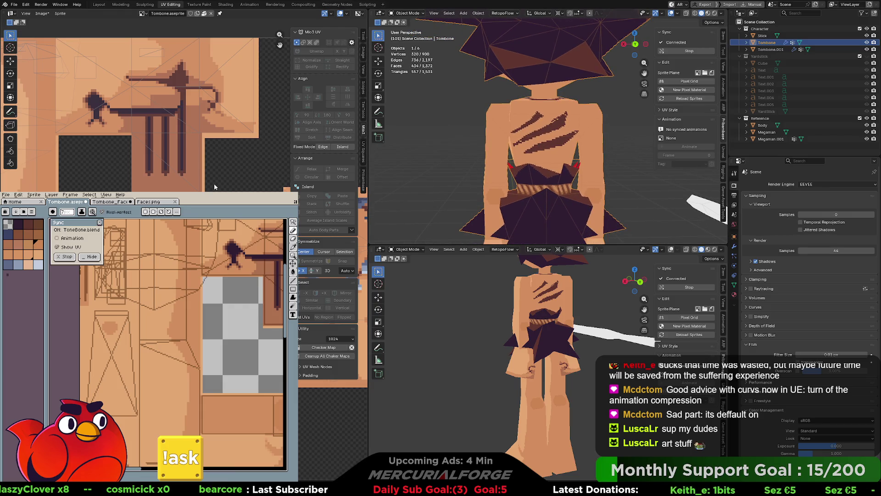
pyautogui.moveTo(258, 335)
pyautogui.mouseDown(button='middle')
pyautogui.moveTo(216, 335)
pyautogui.moveTo(182, 320)
pyautogui.mouseUp(button='middle')
pyautogui.scroll(2, 193, 366)
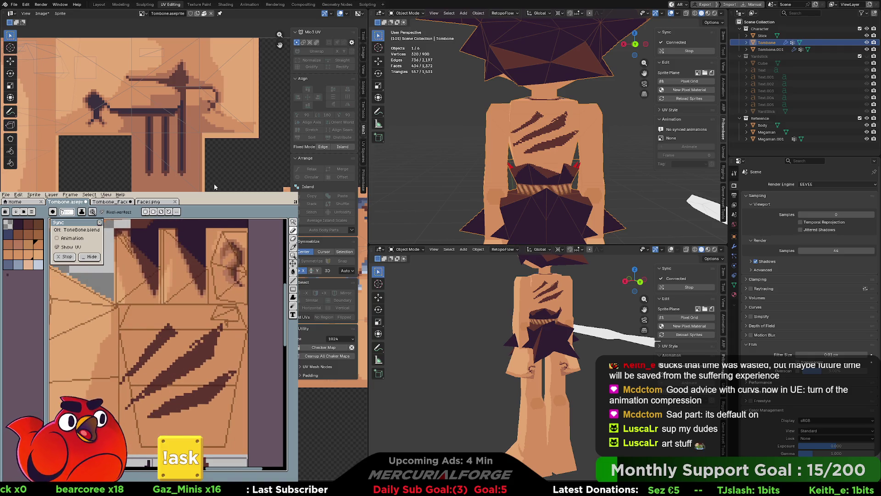
# Shift the stripe artwork slightly to the right on the texture
pyautogui.press('g')
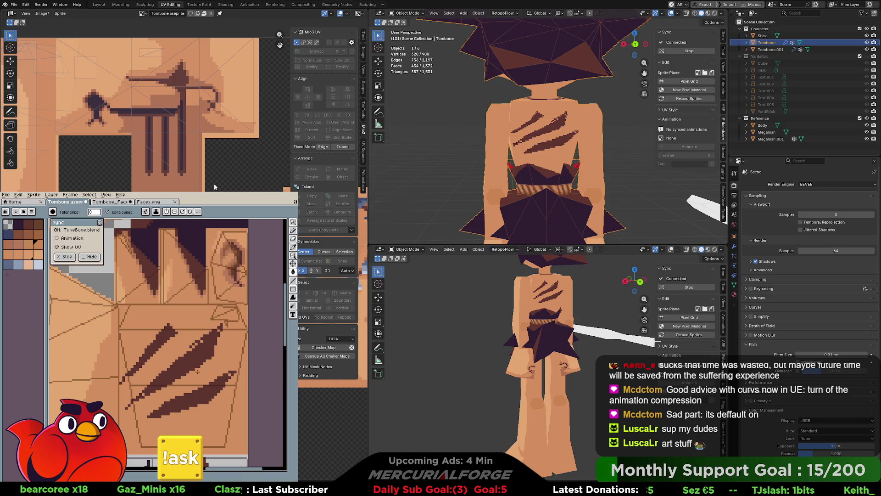
pyautogui.press('v')
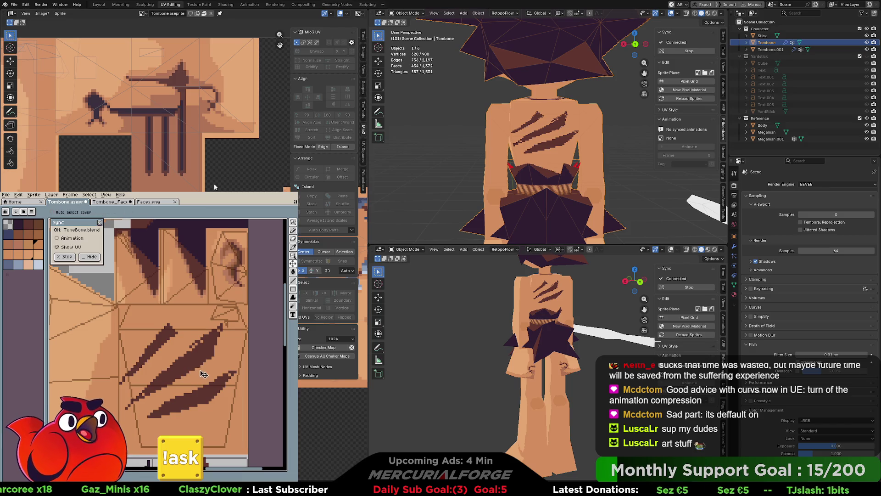
pyautogui.moveTo(187, 369); pyautogui.dragTo(195, 373)
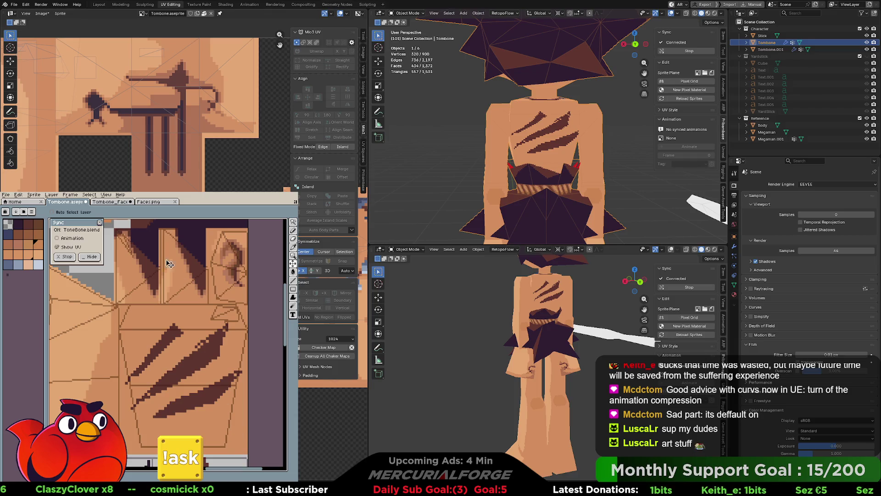
# Clear the selection and erase the stray orange blob to transparency
pyautogui.click(293, 223)
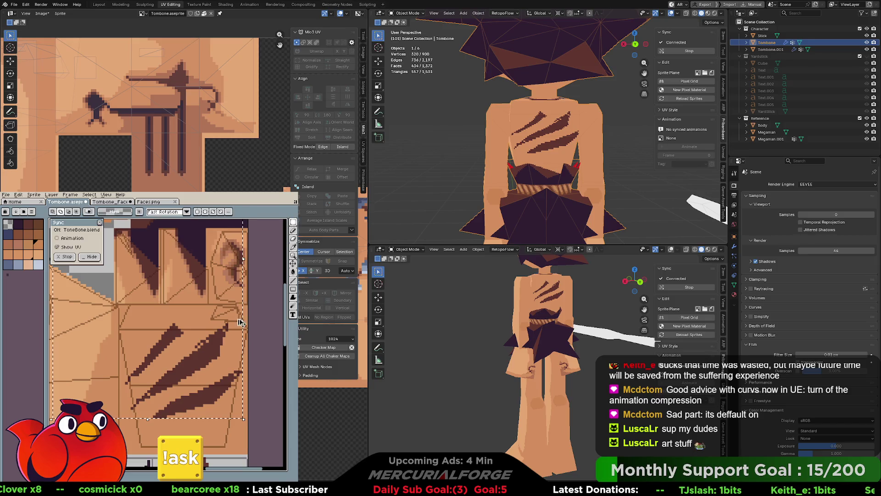
pyautogui.scroll(-3, 246, 381)
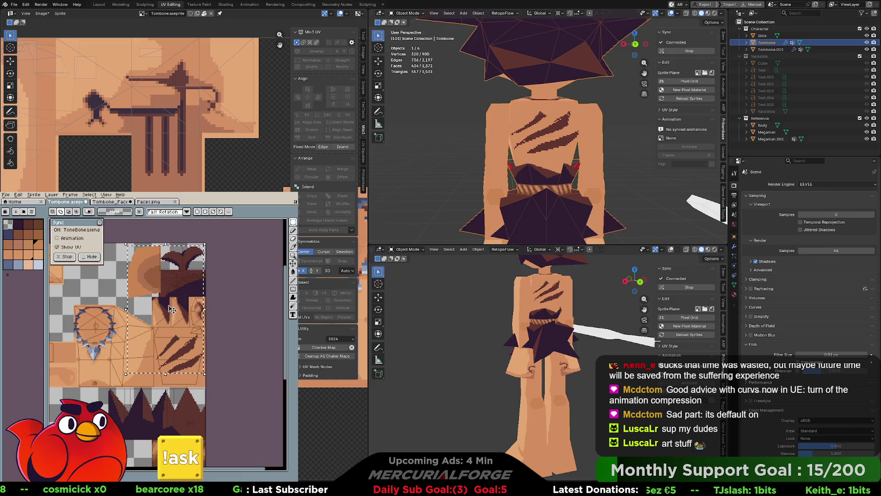
pyautogui.click(169, 278)
pyautogui.press('e')
pyautogui.moveTo(174, 287)
pyautogui.mouseDown()
pyautogui.moveTo(152, 257)
pyautogui.moveTo(137, 294)
pyautogui.moveTo(158, 257)
pyautogui.moveTo(153, 252)
pyautogui.mouseUp()
# Select the claw marks and rescale them narrower and more compact
pyautogui.press('m')
pyautogui.moveTo(157, 337); pyautogui.dragTo(205, 374)
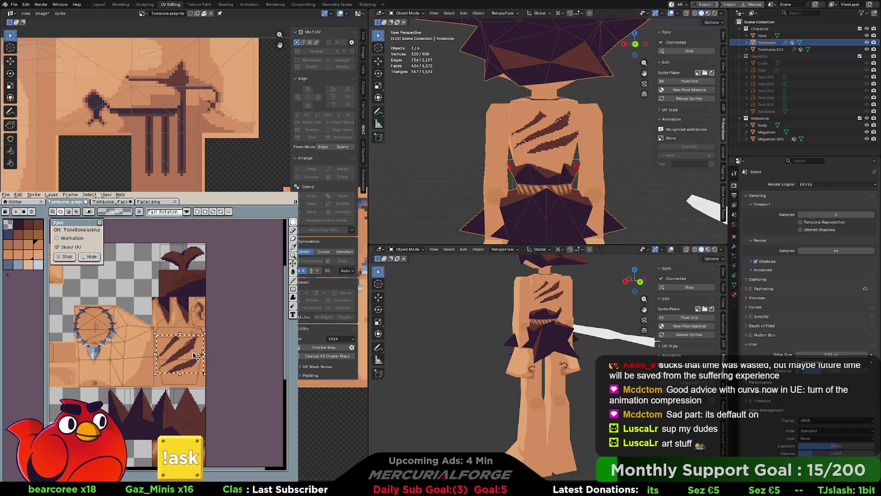
pyautogui.scroll(4, 128, 347)
pyautogui.moveTo(95, 358); pyautogui.dragTo(103, 358)
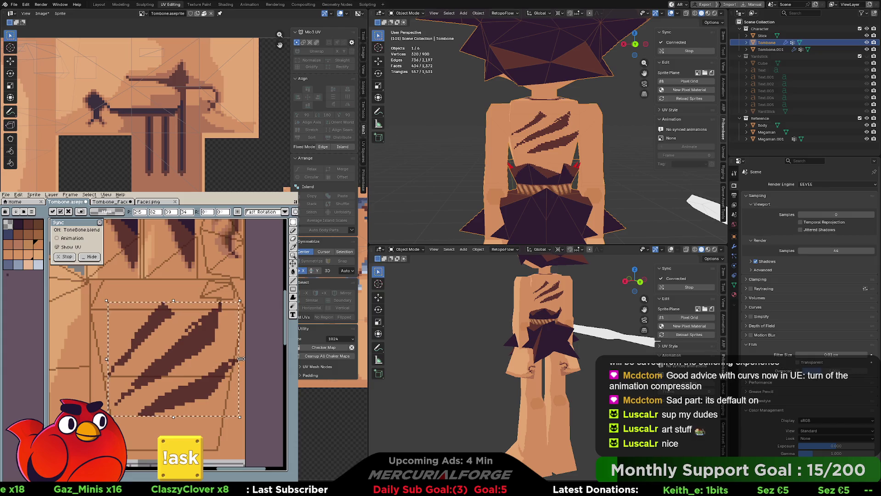
pyautogui.moveTo(239, 359); pyautogui.dragTo(226, 360)
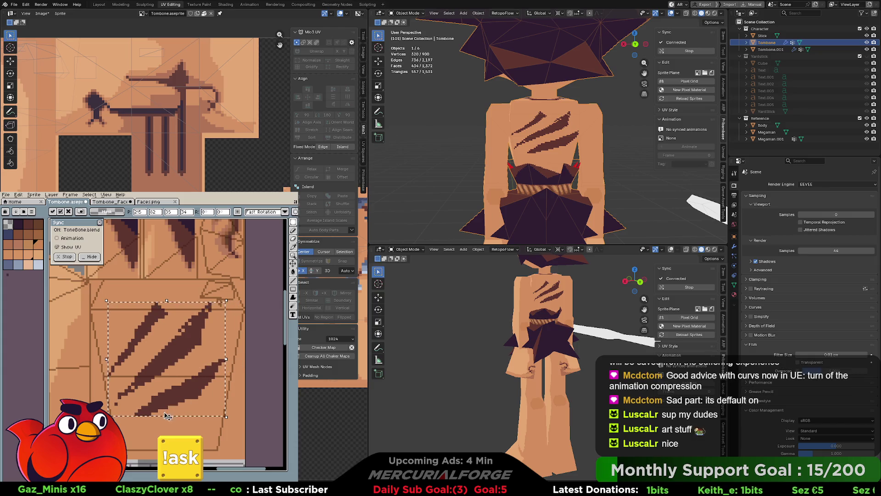
pyautogui.moveTo(167, 416); pyautogui.dragTo(167, 430)
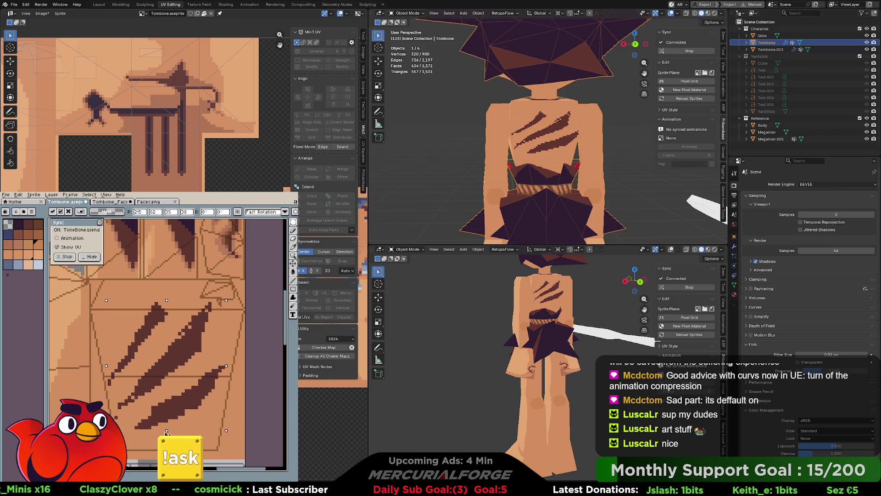
pyautogui.moveTo(167, 300); pyautogui.dragTo(166, 314)
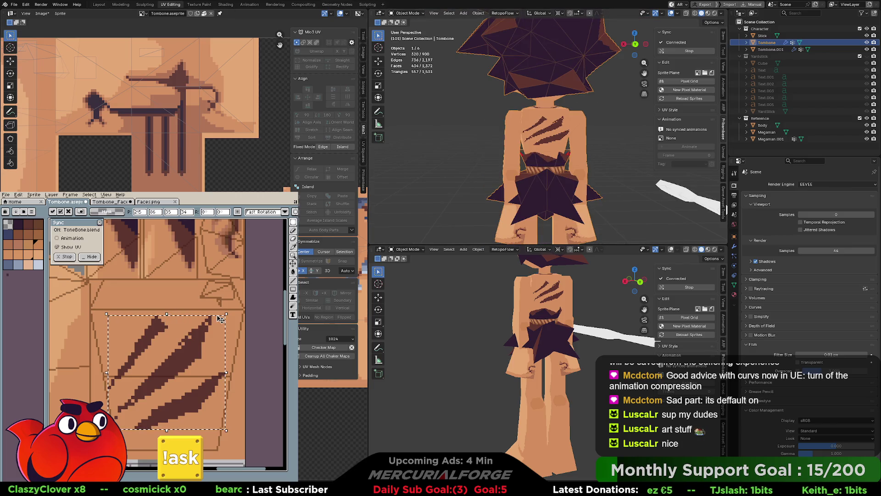
pyautogui.press('Return')
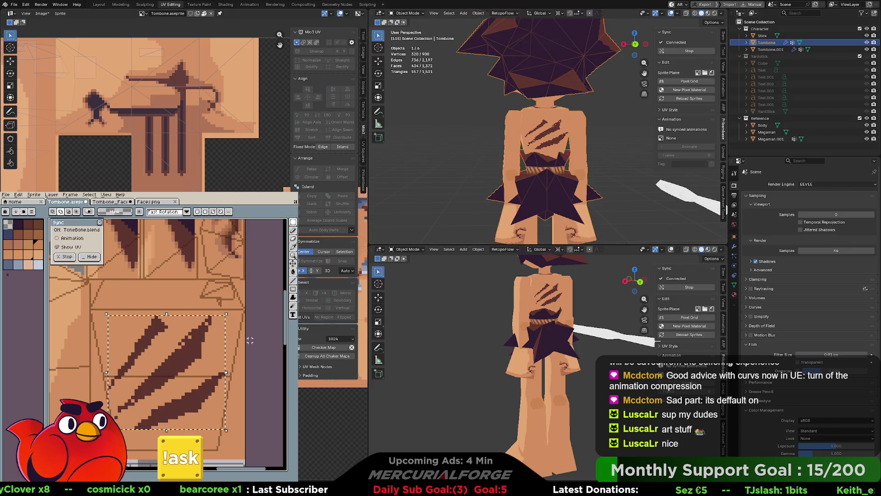
pyautogui.moveTo(166, 430); pyautogui.dragTo(166, 440)
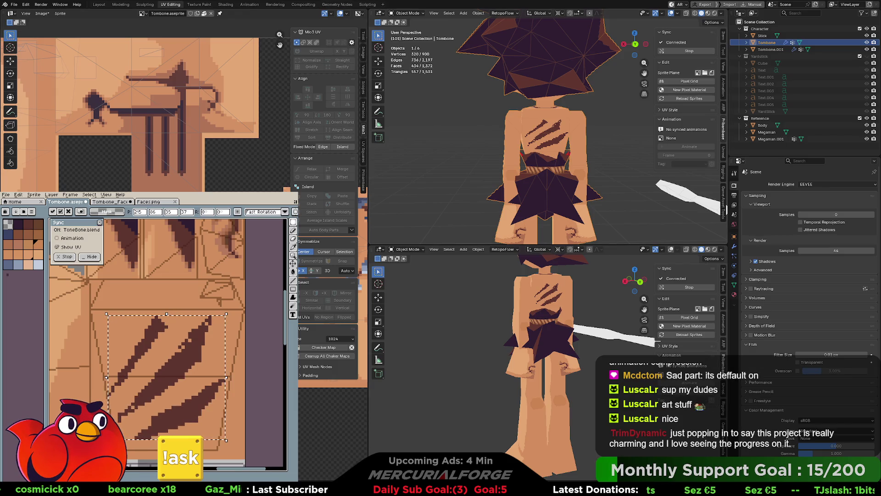
# Deselect the Tombone character model in Blender
pyautogui.click(620, 147)
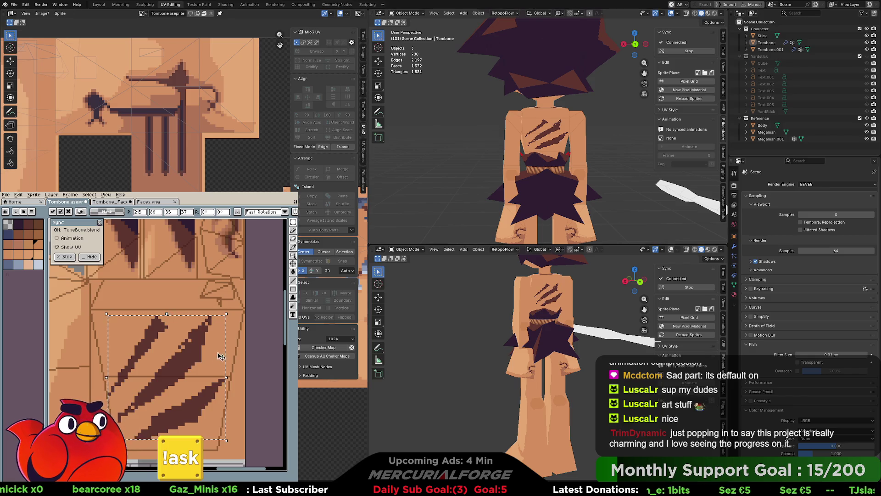
pyautogui.scroll(-5, 244, 373)
pyautogui.scroll(4, 224, 363)
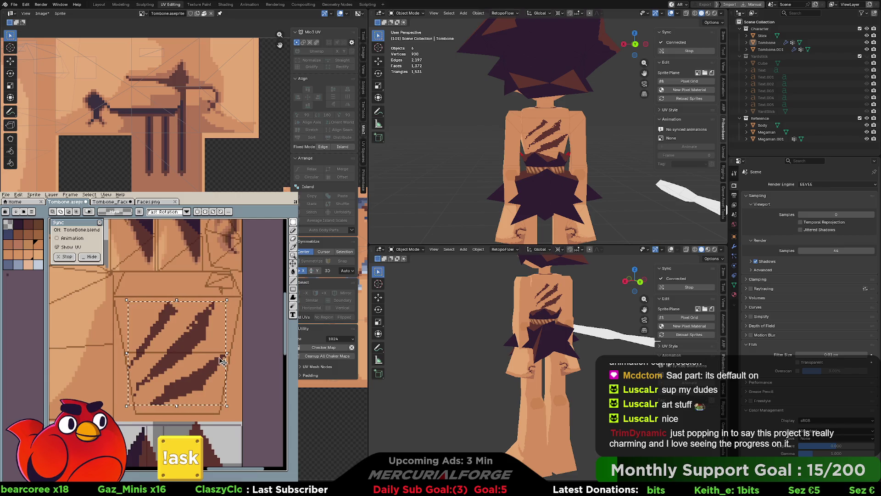
pyautogui.scroll(-2, 247, 336)
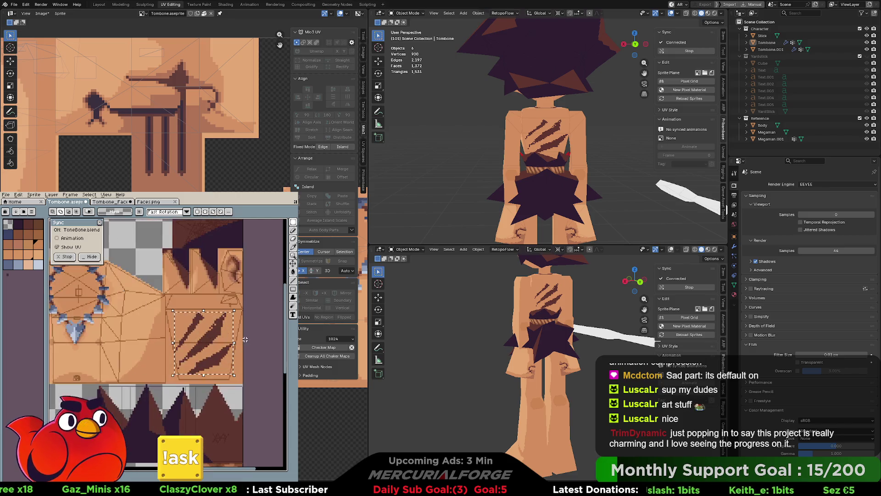
# Move the claw marks onto the chest UV island, nudge them up-right, and apply
pyautogui.moveTo(518, 184); pyautogui.dragTo(627, 169, button='middle')
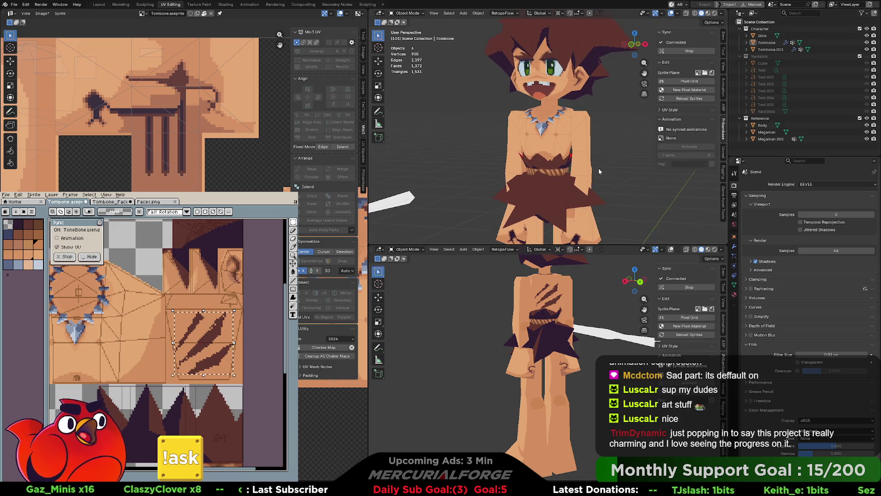
pyautogui.moveTo(211, 342); pyautogui.dragTo(121, 340)
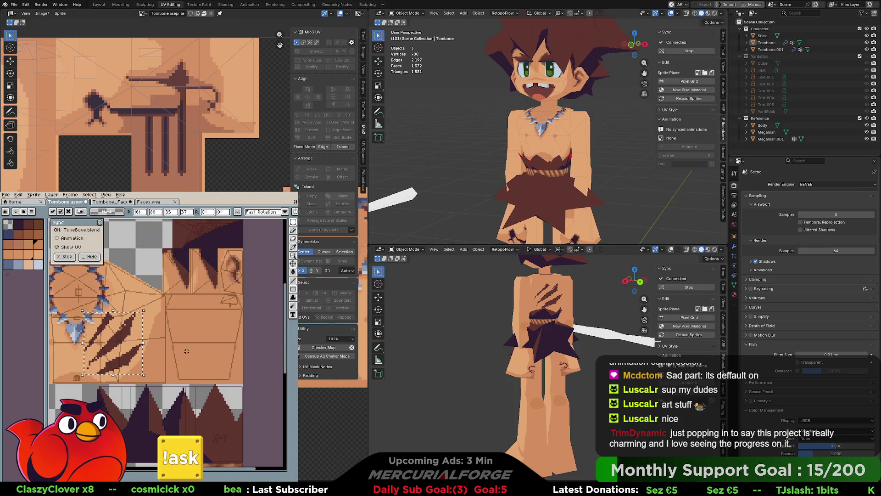
pyautogui.press('Return')
pyautogui.moveTo(538, 194); pyautogui.dragTo(548, 165, button='middle')
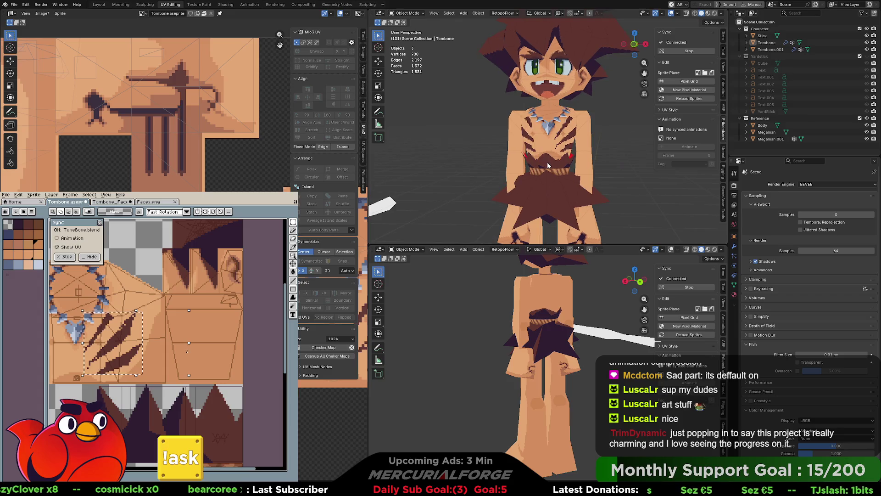
pyautogui.moveTo(126, 340); pyautogui.dragTo(195, 353, button='middle')
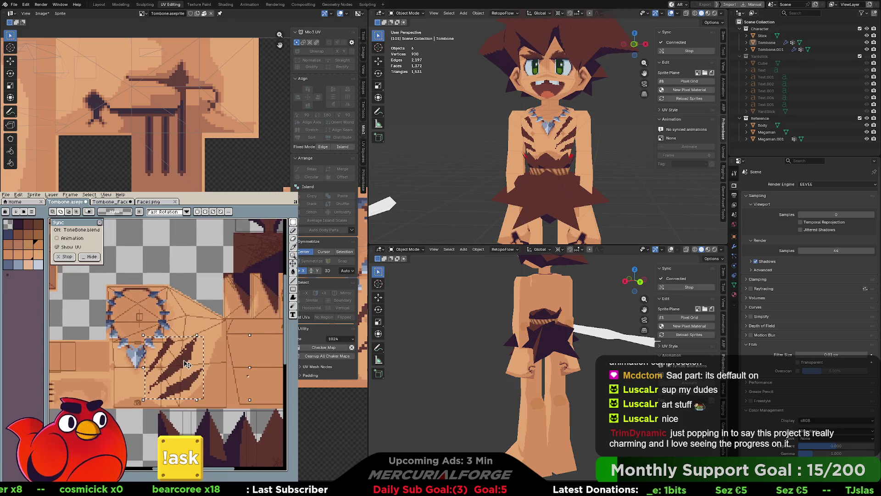
pyautogui.moveTo(195, 353); pyautogui.dragTo(205, 349)
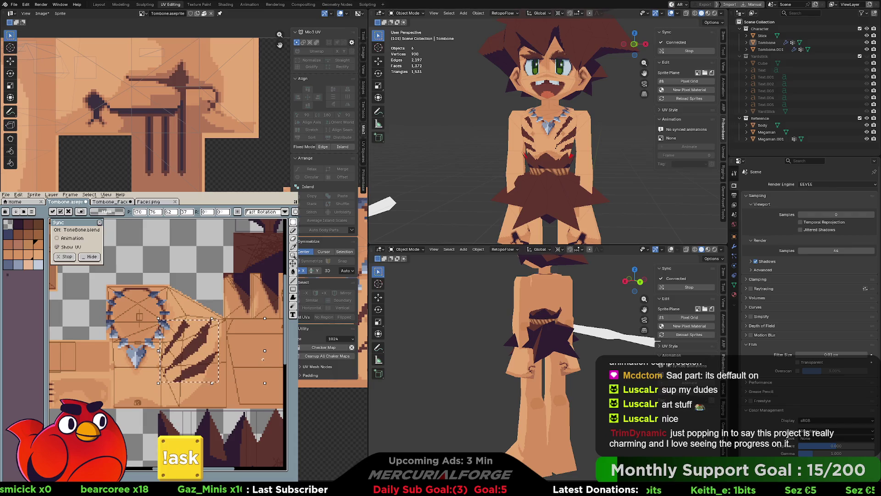
pyautogui.press('Return')
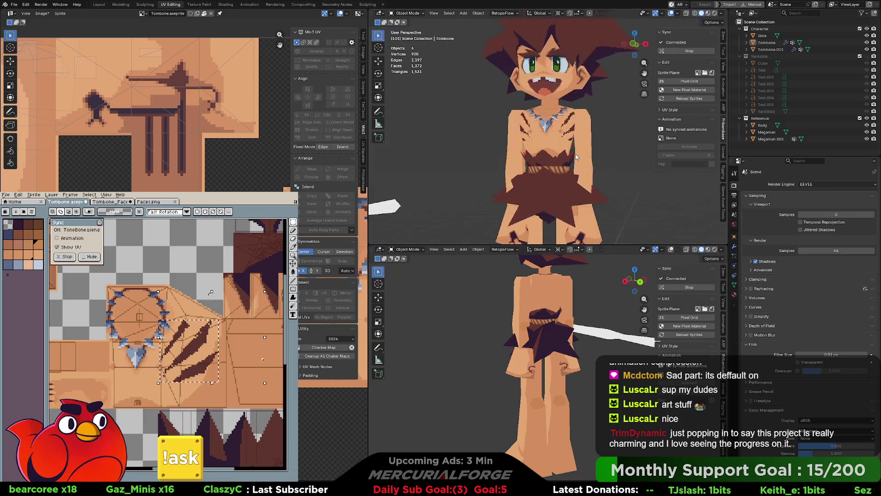
# Open Blender's viewport shading options, then start moving the claw marks back toward the back
pyautogui.scroll(-4, 581, 159)
pyautogui.scroll(4, 585, 160)
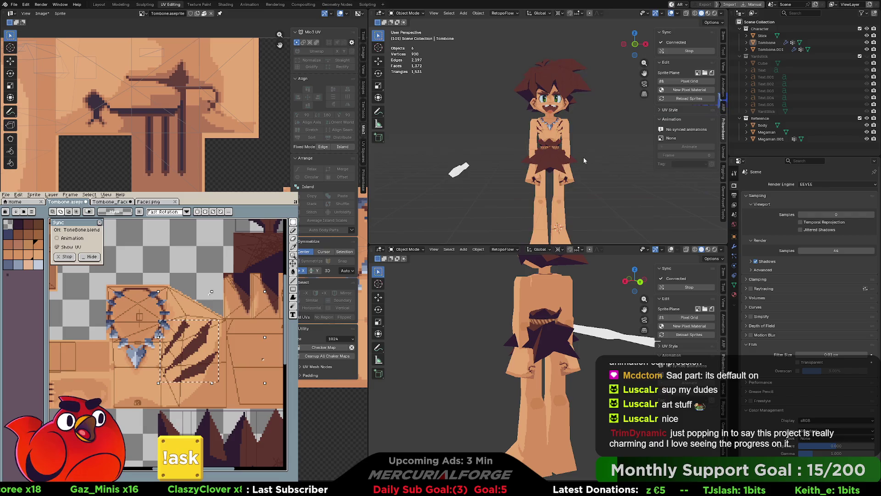
pyautogui.click(722, 13)
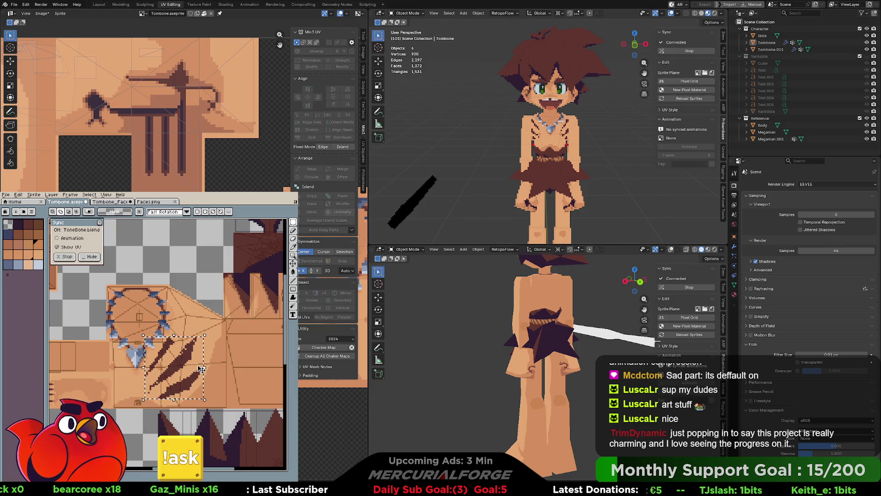
pyautogui.moveTo(185, 368); pyautogui.dragTo(272, 366)
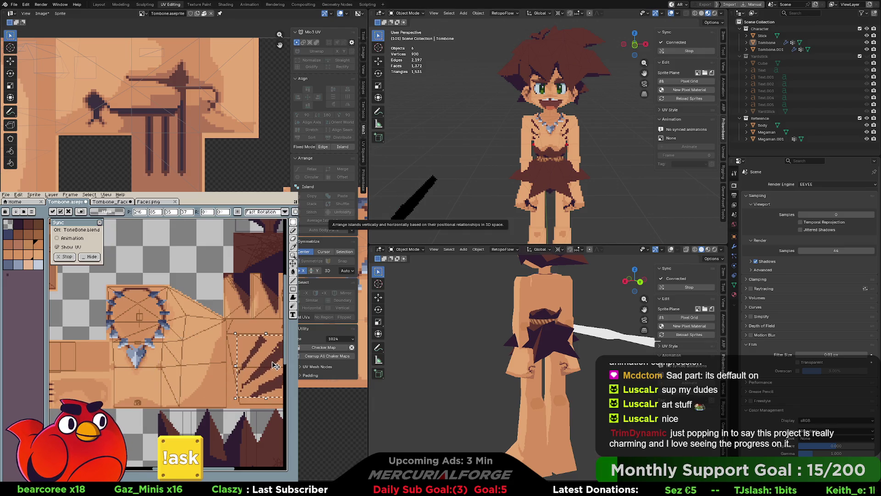
# Put the claw marks back on the back island and orbit the model to inspect them
pyautogui.moveTo(270, 366); pyautogui.dragTo(230, 369, button='middle')
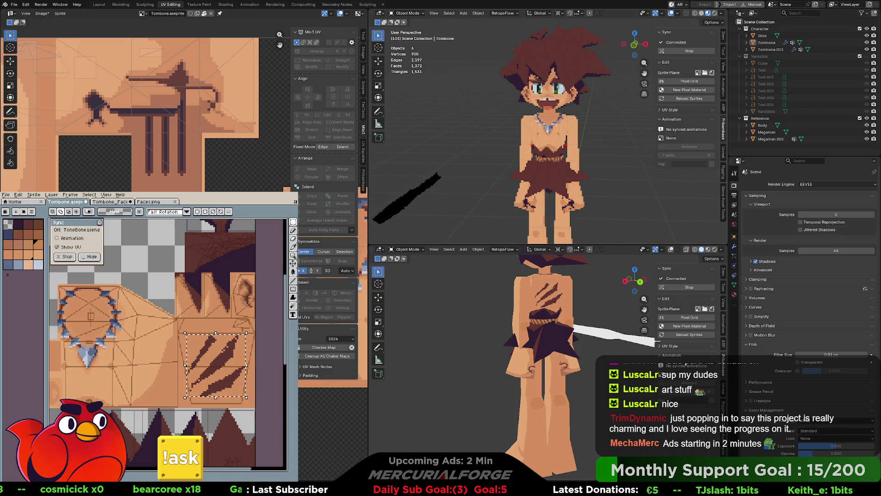
pyautogui.moveTo(592, 190); pyautogui.dragTo(434, 190, button='middle')
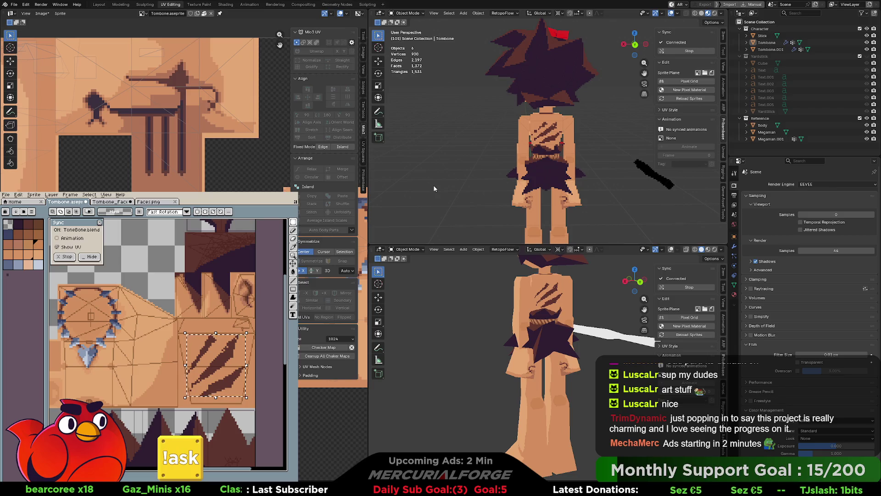
pyautogui.moveTo(456, 176)
pyautogui.mouseDown(button='middle')
pyautogui.moveTo(489, 167)
pyautogui.moveTo(684, 175)
pyautogui.moveTo(587, 181)
pyautogui.mouseUp(button='middle')
pyautogui.scroll(4, 578, 176)
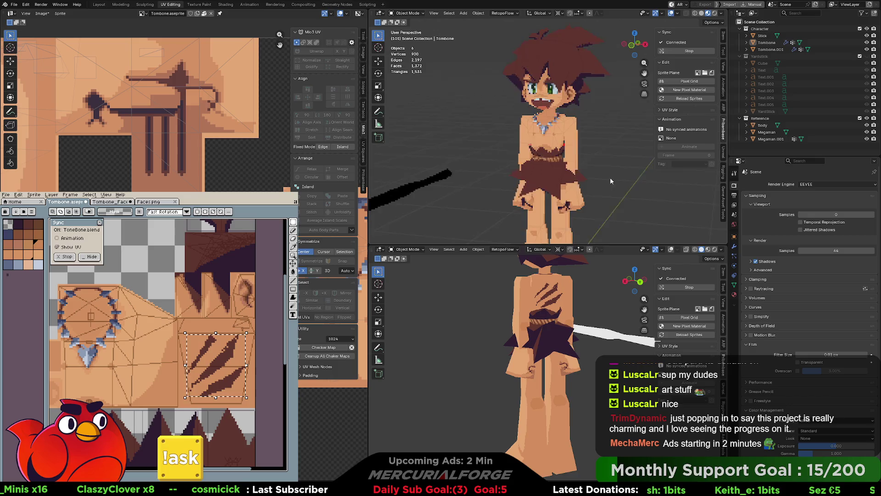
pyautogui.scroll(4, 613, 179)
# Orbit about 90° and hide the Reference collection in the outliner
pyautogui.moveTo(601, 172); pyautogui.dragTo(443, 172, button='middle')
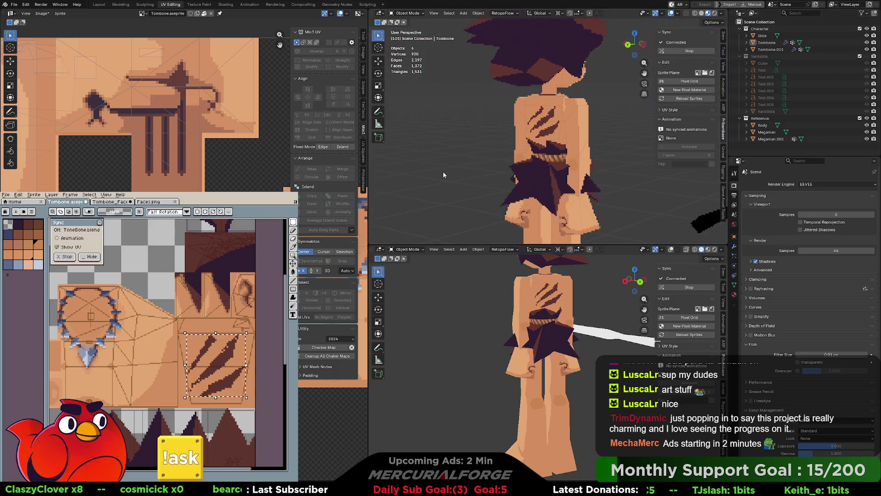
pyautogui.click(867, 118)
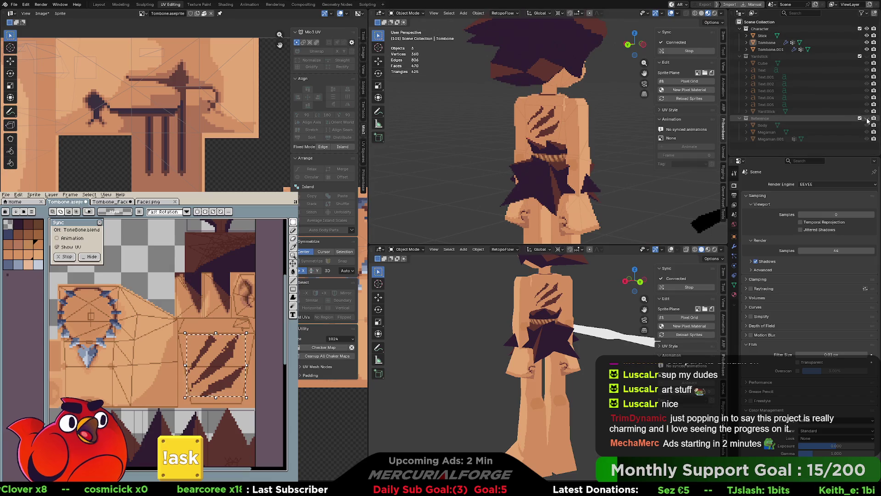
pyautogui.scroll(4, 579, 138)
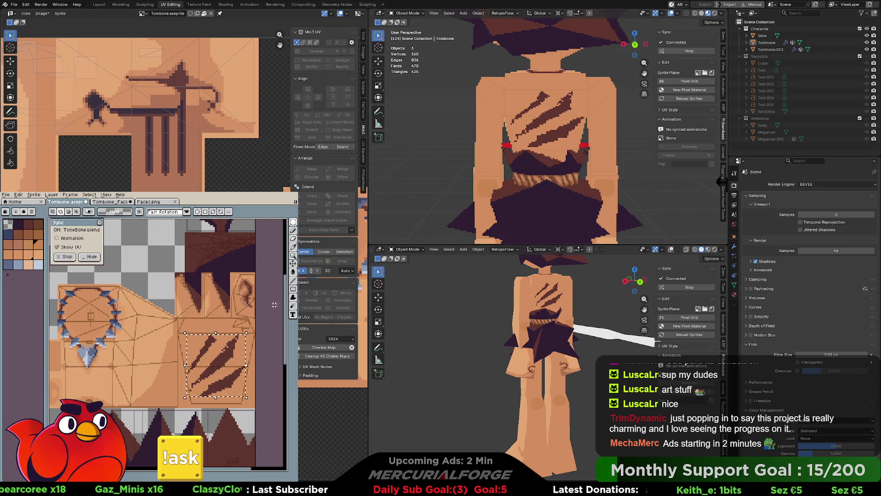
# Paint lighter brown highlight strokes along each of the three claw slashes
pyautogui.press('ctrl')
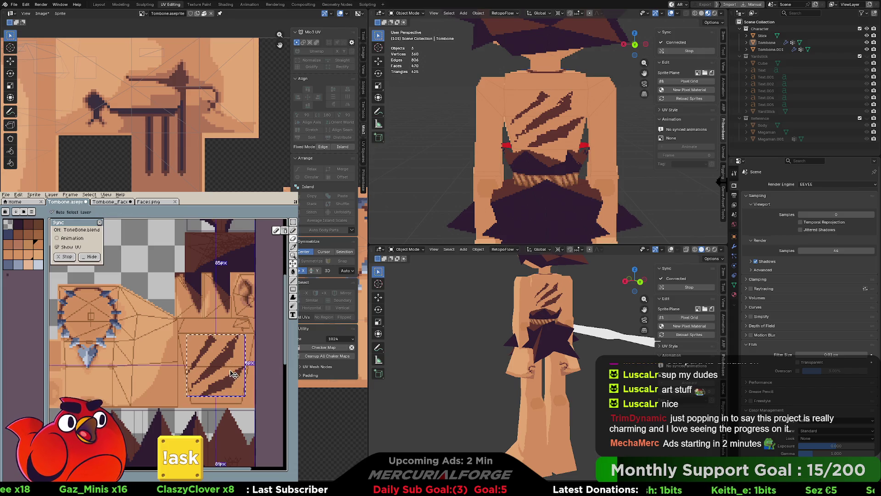
pyautogui.scroll(3, 237, 337)
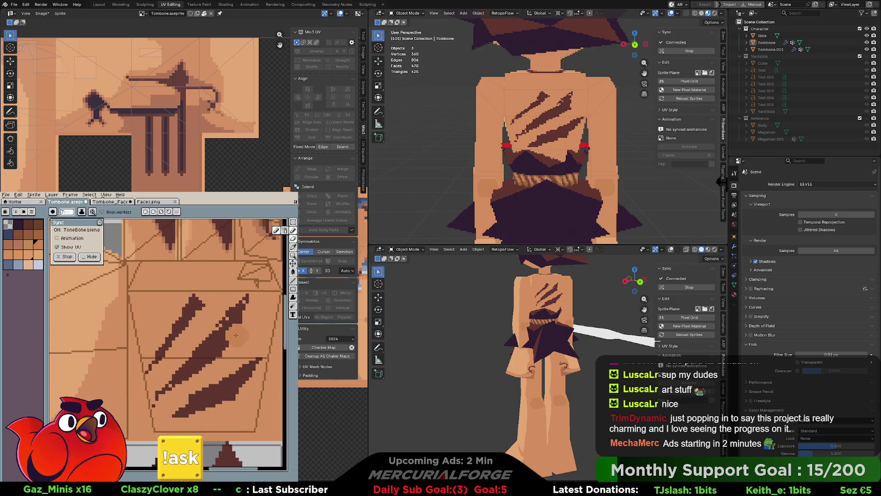
pyautogui.scroll(1, 237, 336)
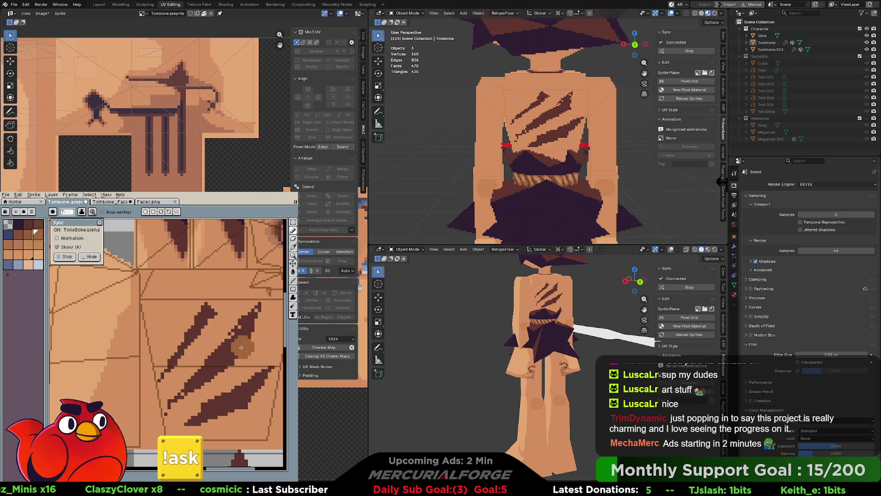
pyautogui.keyDown('alt'); pyautogui.click(241, 339); pyautogui.keyUp('alt')
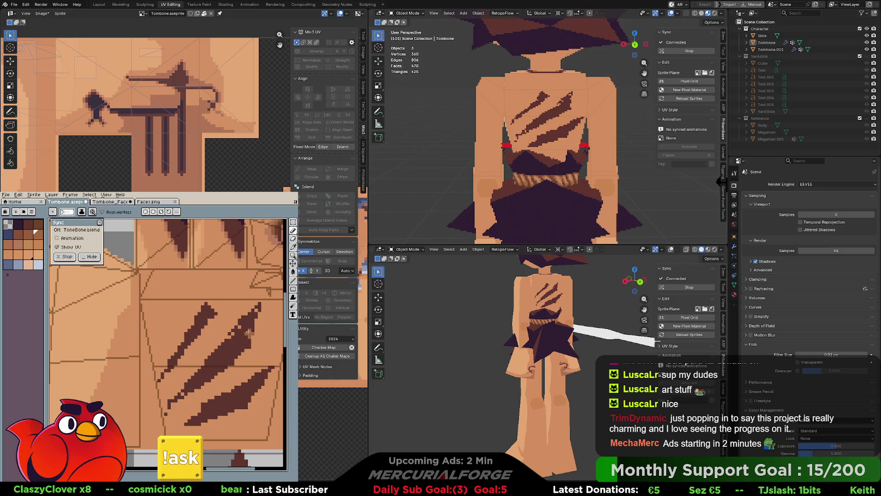
pyautogui.moveTo(236, 335); pyautogui.dragTo(258, 306)
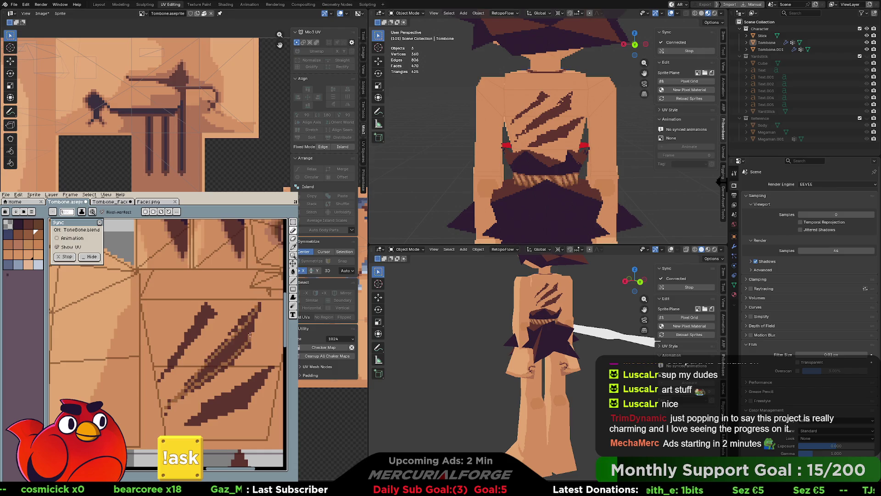
pyautogui.moveTo(208, 368); pyautogui.dragTo(202, 378)
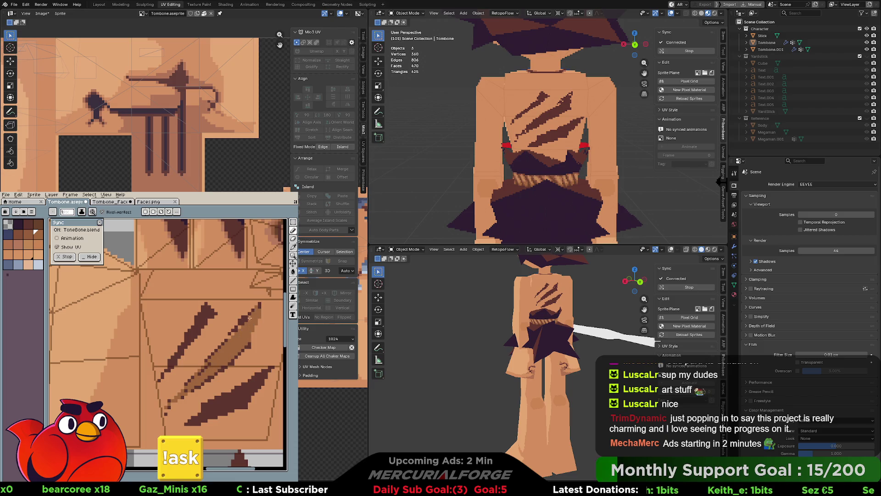
pyautogui.moveTo(210, 313)
pyautogui.mouseDown()
pyautogui.moveTo(165, 374)
pyautogui.moveTo(190, 336)
pyautogui.mouseUp()
pyautogui.moveTo(272, 368)
pyautogui.mouseDown()
pyautogui.moveTo(189, 419)
pyautogui.moveTo(250, 397)
pyautogui.moveTo(262, 377)
pyautogui.mouseUp()
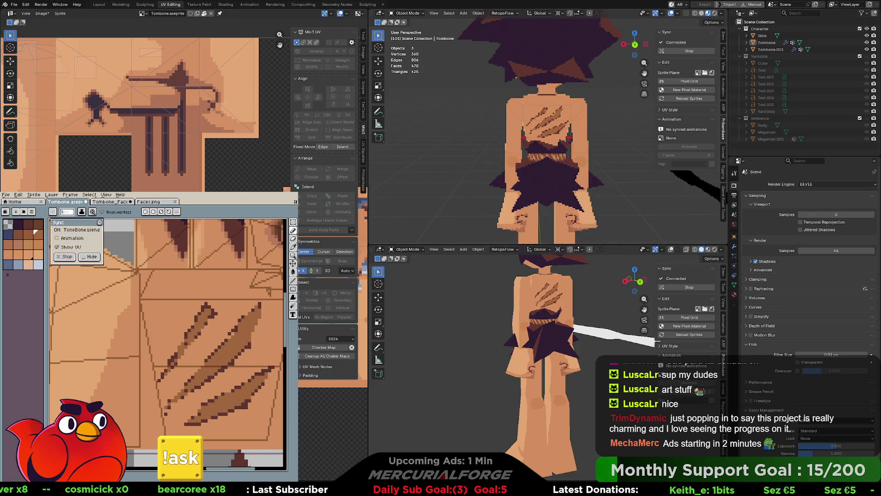
pyautogui.scroll(7, 547, 288)
pyautogui.moveTo(548, 288)
pyautogui.keyDown('shift'); pyautogui.mouseDown(button='middle')
pyautogui.moveTo(531, 414)
pyautogui.moveTo(571, 415)
pyautogui.mouseUp(button='middle'); pyautogui.keyUp('shift')
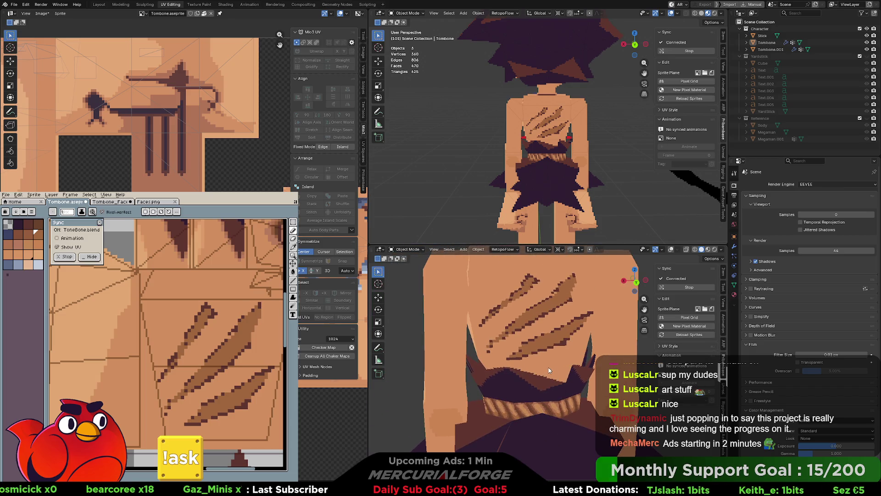
pyautogui.scroll(-6, 549, 370)
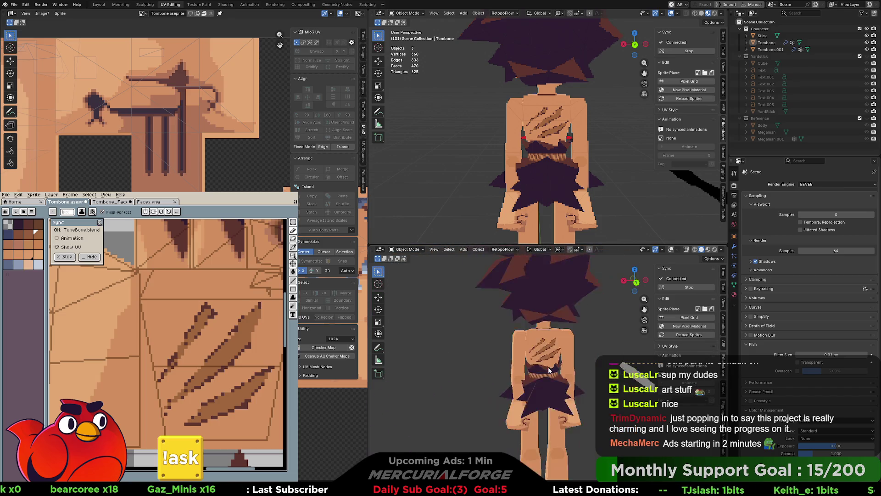
pyautogui.scroll(-5, 543, 160)
pyautogui.scroll(-3, 548, 161)
pyautogui.scroll(4, 549, 162)
pyautogui.moveTo(548, 153)
pyautogui.mouseDown(button='middle')
pyautogui.moveTo(707, 153)
pyautogui.moveTo(553, 155)
pyautogui.mouseUp(button='middle')
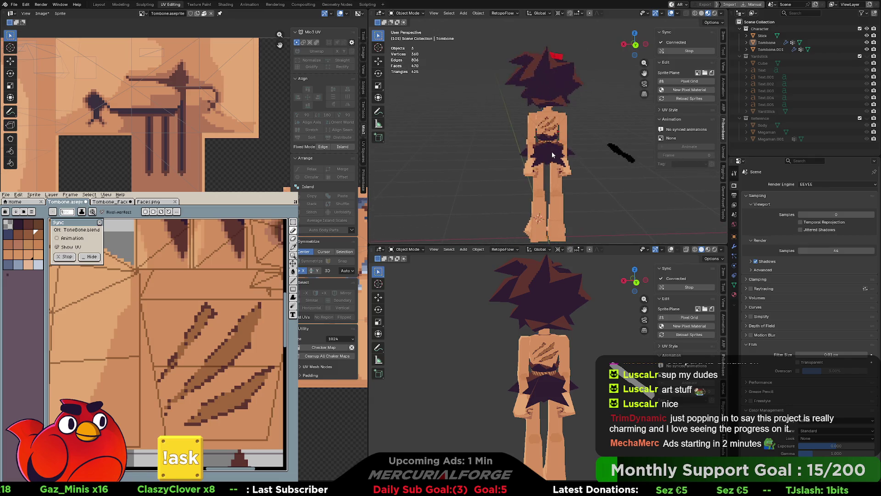
pyautogui.scroll(2, 552, 153)
pyautogui.scroll(-4, 552, 154)
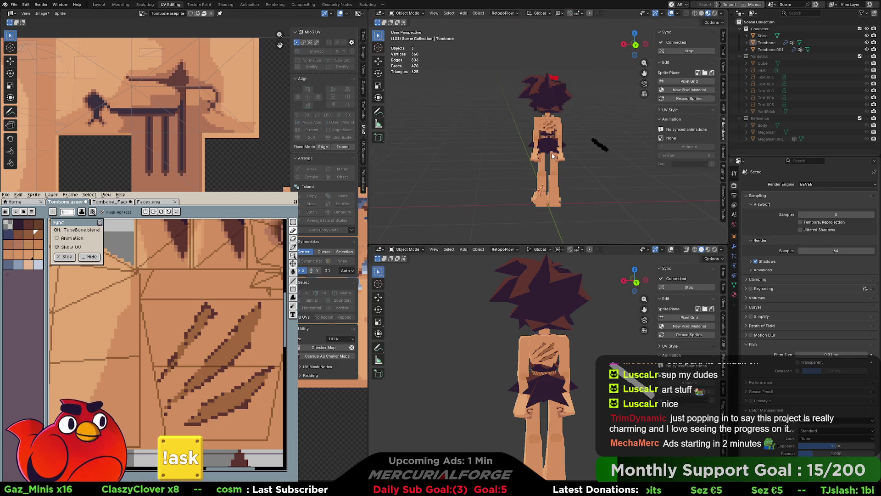
pyautogui.scroll(2, 553, 156)
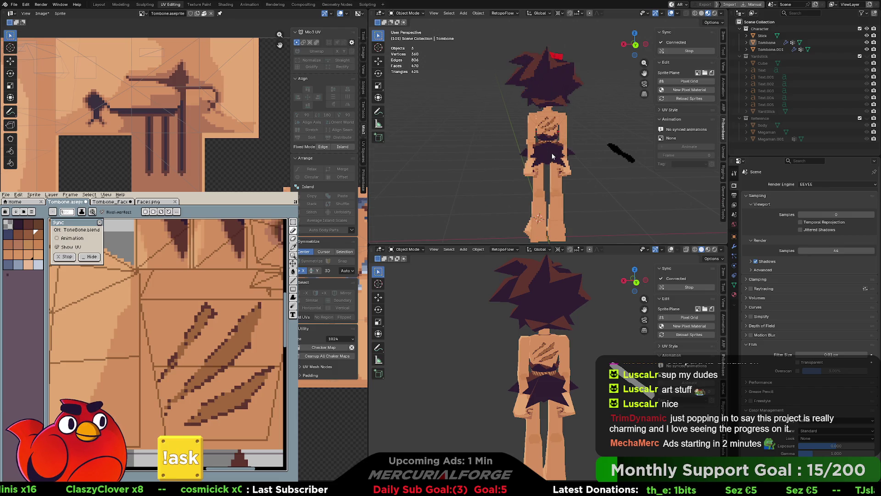
pyautogui.scroll(2, 552, 152)
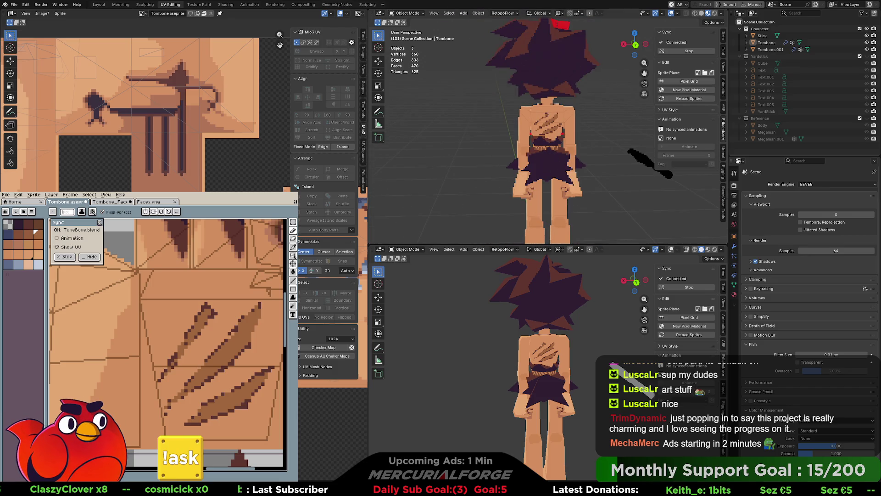
pyautogui.scroll(-3, 185, 340)
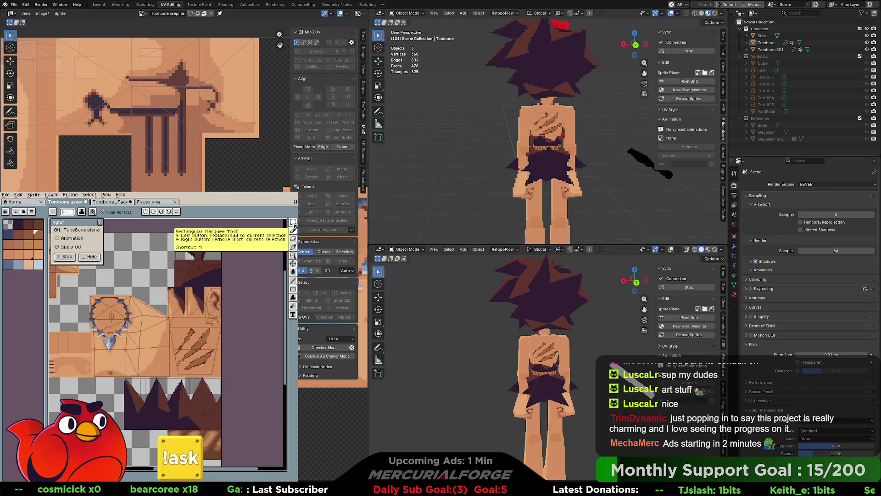
# Erase the claw scratch marks from the back texture
pyautogui.scroll(2, 205, 359)
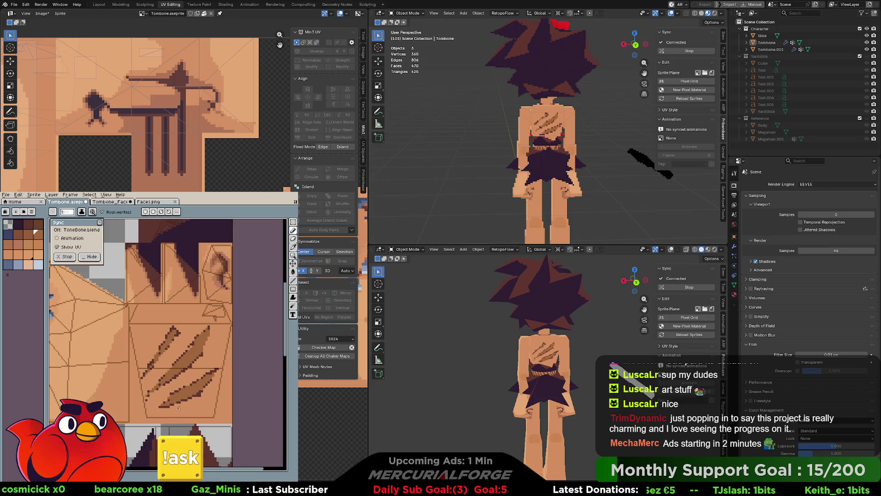
pyautogui.press('e')
pyautogui.moveTo(196, 381)
pyautogui.mouseDown()
pyautogui.moveTo(202, 340)
pyautogui.moveTo(152, 397)
pyautogui.moveTo(224, 357)
pyautogui.moveTo(177, 372)
pyautogui.moveTo(227, 367)
pyautogui.mouseUp()
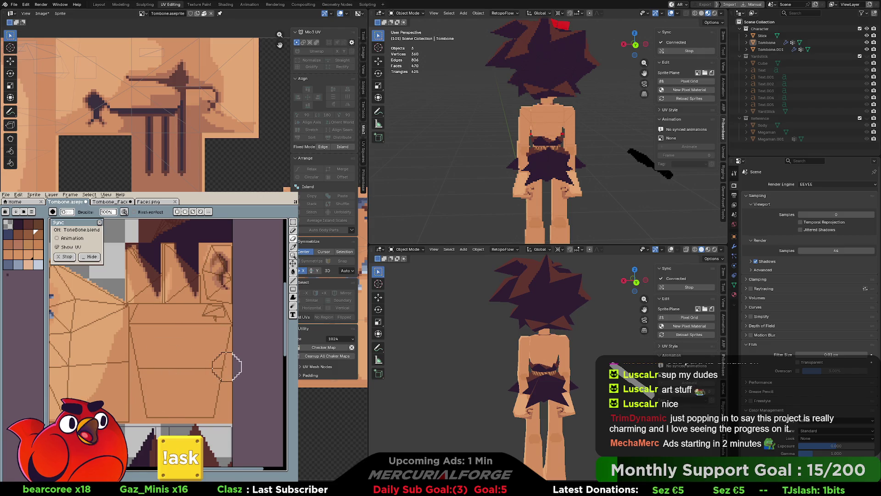
# Try drawing a vertical pencil line down the back, then undo it
pyautogui.press('b')
pyautogui.moveTo(135, 384)
pyautogui.mouseDown()
pyautogui.moveTo(116, 396)
pyautogui.moveTo(215, 372)
pyautogui.moveTo(235, 379)
pyautogui.moveTo(285, 454)
pyautogui.mouseUp()
pyautogui.press('i')
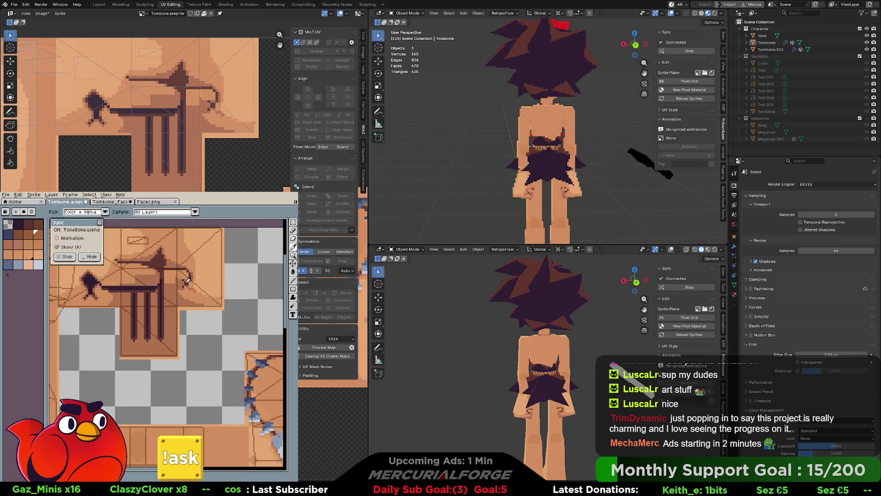
pyautogui.moveTo(184, 282)
pyautogui.mouseDown()
pyautogui.moveTo(169, 350)
pyautogui.moveTo(171, 395)
pyautogui.mouseUp()
pyautogui.press('b')
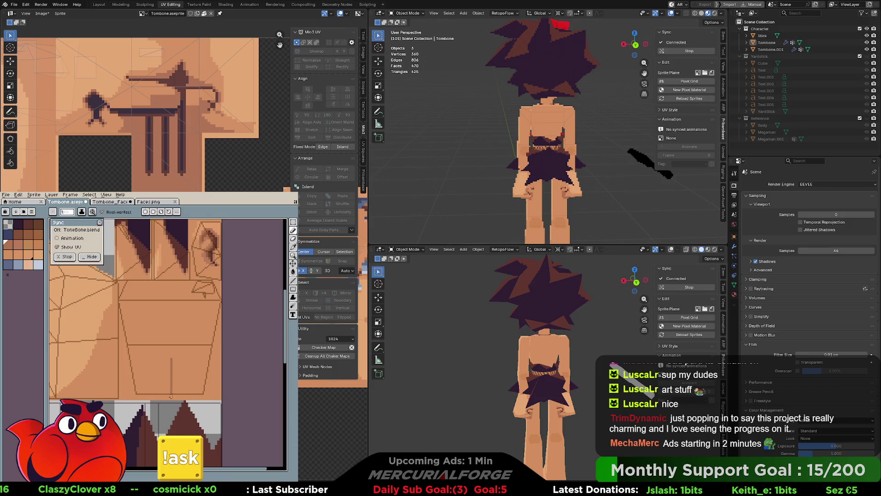
pyautogui.hotkey('ctrl', 'z')
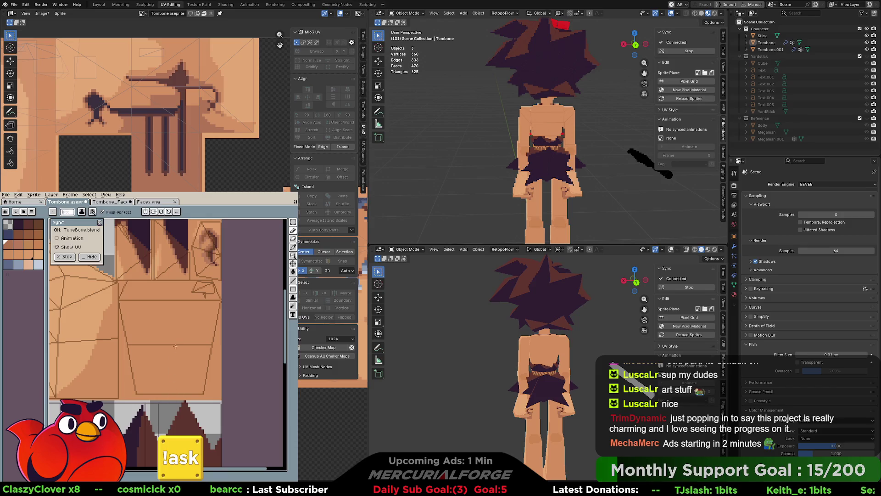
pyautogui.moveTo(171, 328)
pyautogui.mouseDown()
pyautogui.moveTo(168, 397)
pyautogui.moveTo(169, 328)
pyautogui.mouseUp()
pyautogui.hotkey('ctrl', 'z')
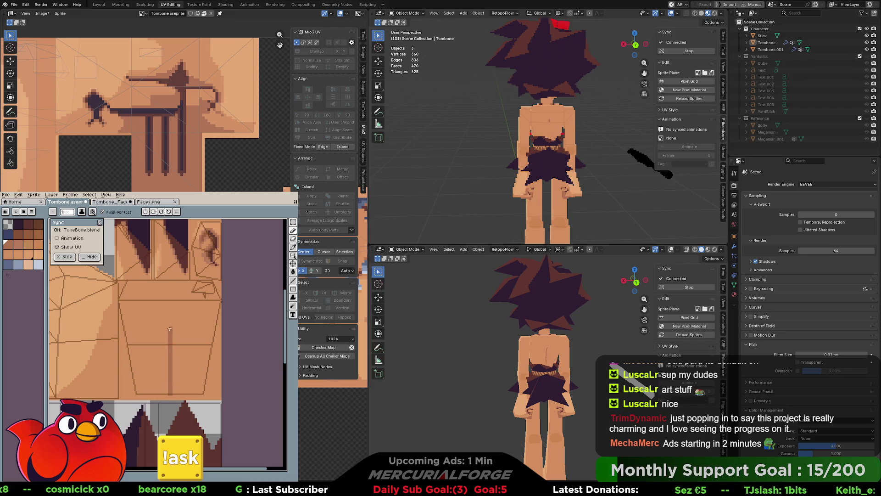
pyautogui.hotkey('ctrl', 'z')
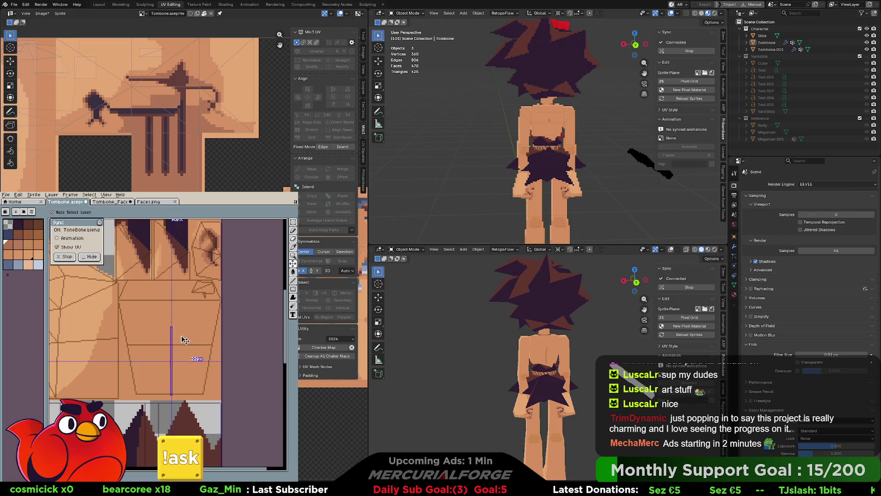
# Move the symmetry axis to the centre of the back texture
pyautogui.moveTo(186, 330); pyautogui.dragTo(156, 367)
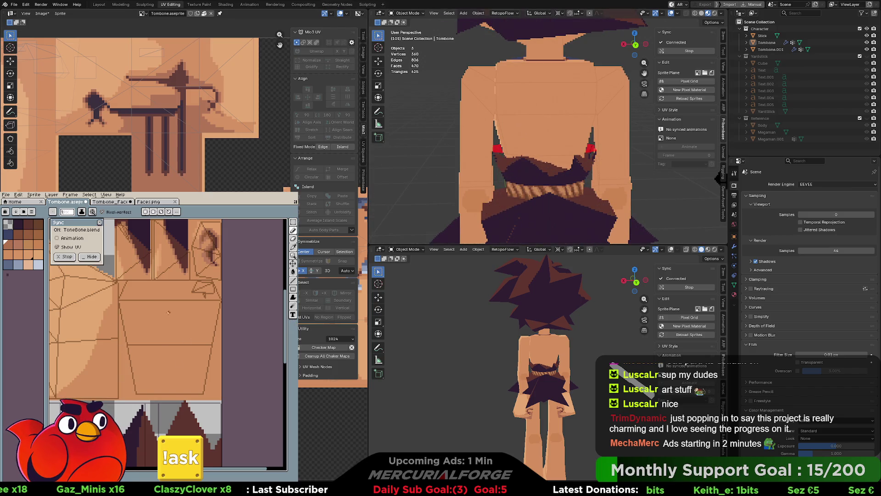
pyautogui.scroll(5, 150, 273)
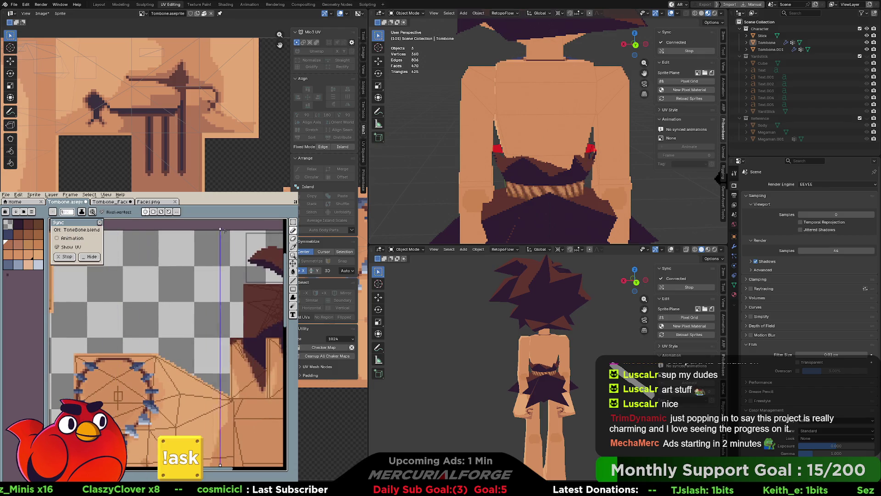
pyautogui.hscroll(5, 123, 226)
pyautogui.moveTo(125, 232)
pyautogui.mouseDown()
pyautogui.moveTo(192, 257)
pyautogui.moveTo(174, 284)
pyautogui.moveTo(173, 312)
pyautogui.mouseUp()
pyautogui.moveTo(187, 378); pyautogui.dragTo(193, 259)
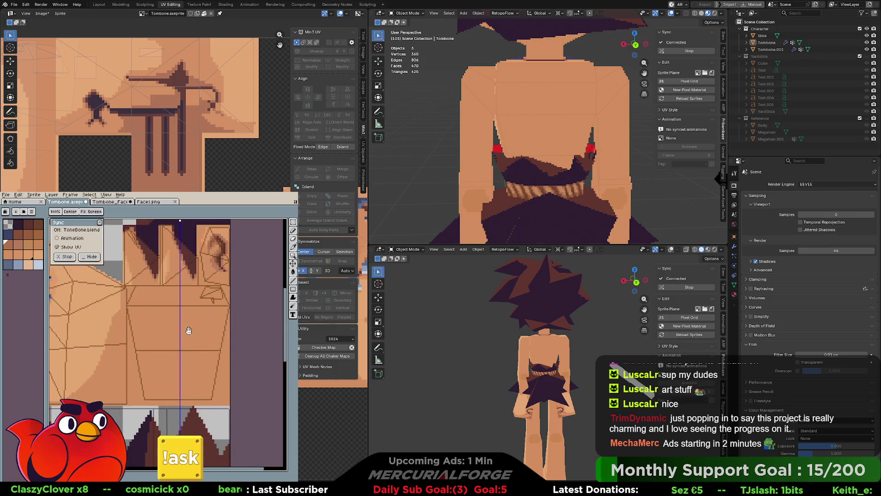
pyautogui.moveTo(180, 222); pyautogui.dragTo(178, 221)
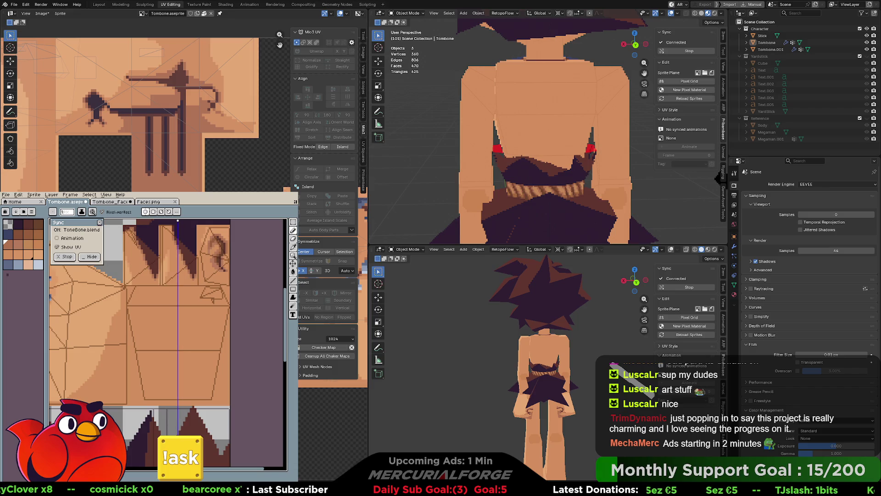
# Try mirrored outline strokes and a dark fill on the lower back, then undo them
pyautogui.moveTo(192, 341); pyautogui.dragTo(200, 345)
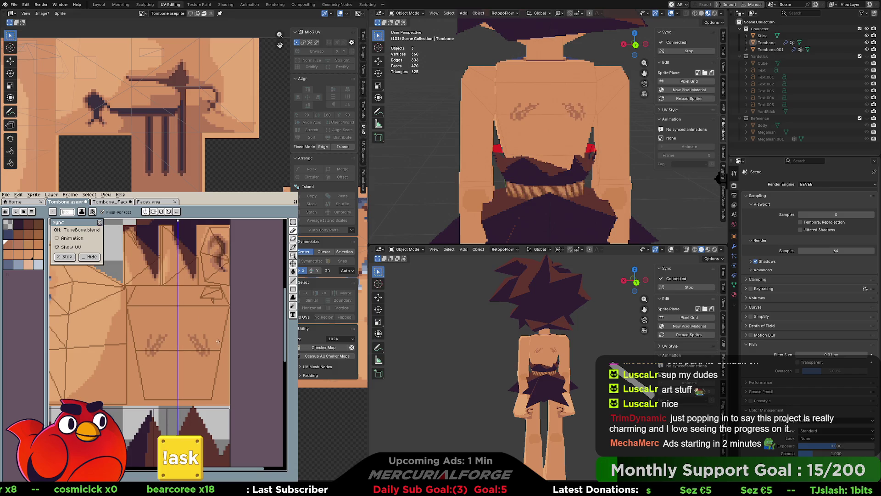
pyautogui.hotkey('ctrl', 'z')
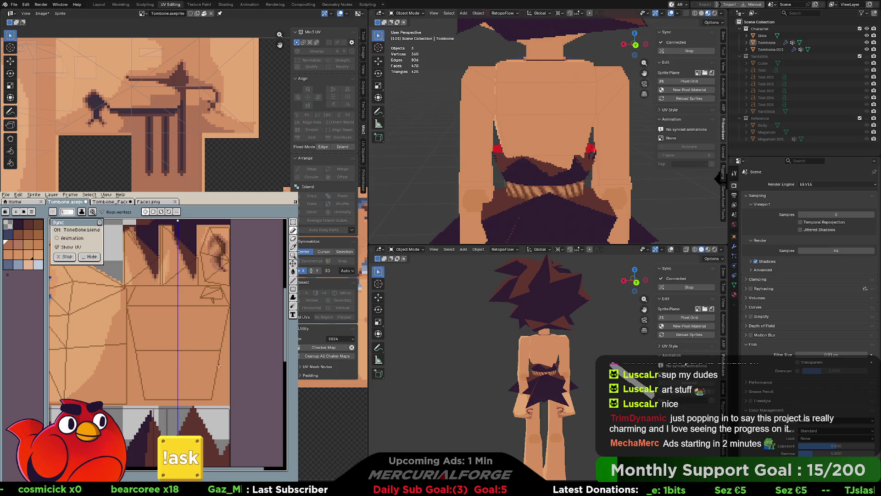
pyautogui.moveTo(220, 368); pyautogui.dragTo(193, 346)
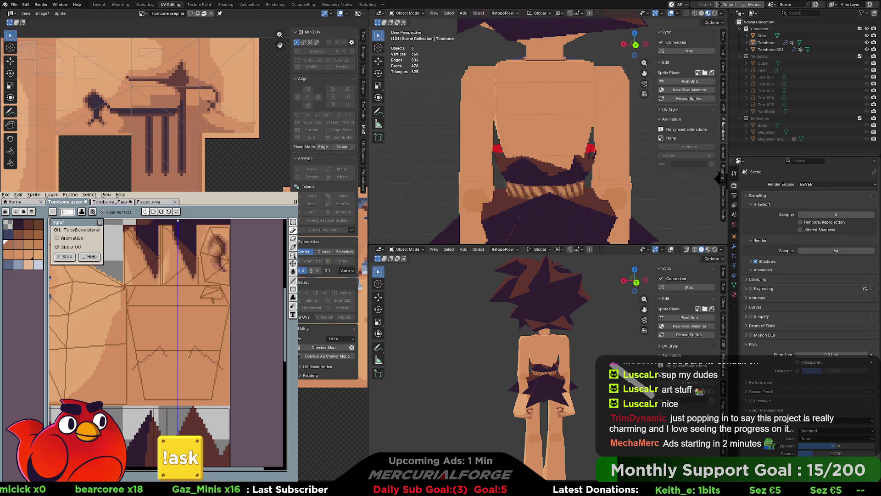
pyautogui.moveTo(178, 398)
pyautogui.mouseDown()
pyautogui.moveTo(213, 400)
pyautogui.moveTo(219, 370)
pyautogui.mouseUp()
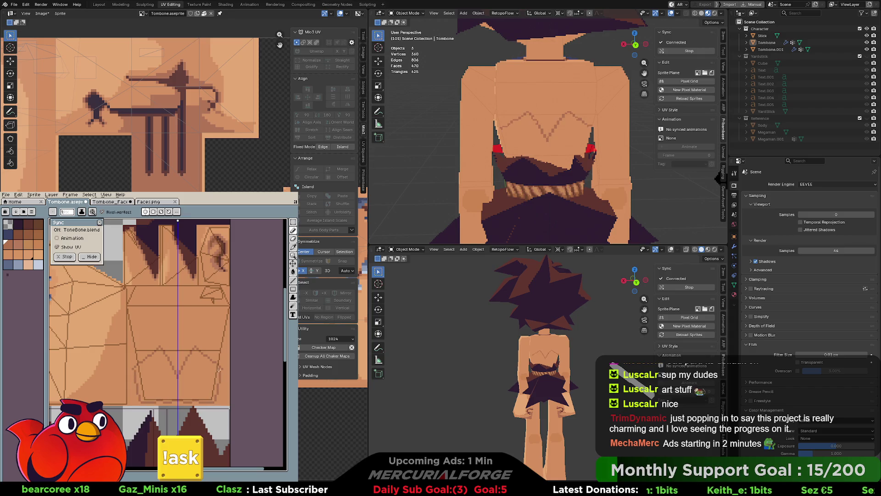
pyautogui.press('g')
pyautogui.click(202, 385)
pyautogui.hotkey('ctrl', 'z')
pyautogui.hotkey('ctrl', 'z')
pyautogui.hotkey('ctrl', 'z')
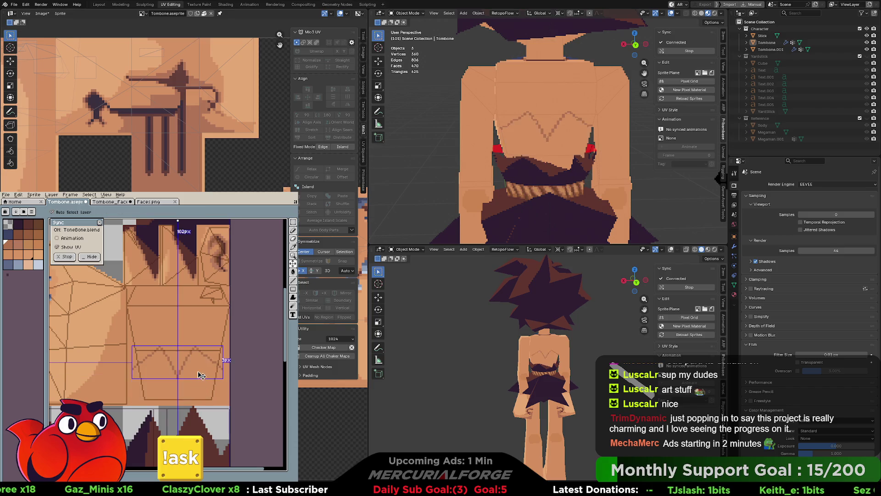
pyautogui.press('b')
# Draw a shallow mirrored curve across the lower back and fill below it darker
pyautogui.moveTo(177, 367); pyautogui.dragTo(226, 374)
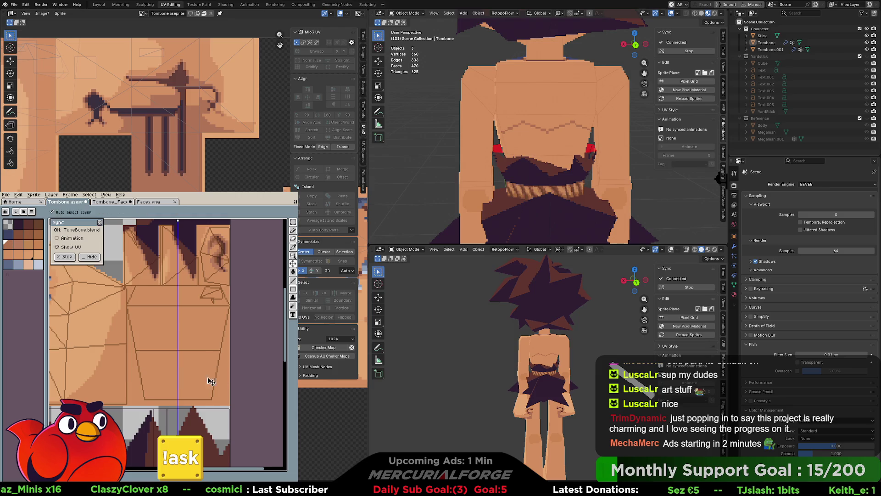
pyautogui.hotkey('ctrl', 'z')
pyautogui.keyDown('shift'); pyautogui.click(221, 372); pyautogui.keyUp('shift')
pyautogui.hotkey('ctrl', 'z')
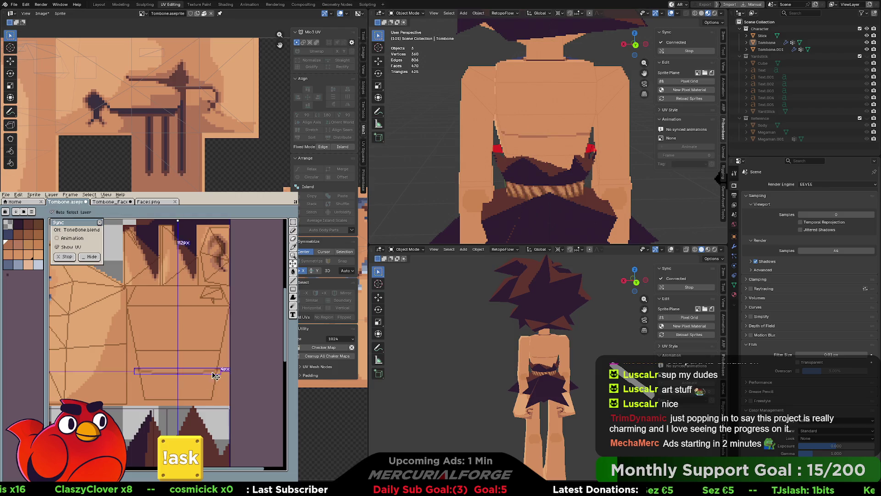
pyautogui.moveTo(179, 375)
pyautogui.mouseDown()
pyautogui.moveTo(220, 368)
pyautogui.moveTo(215, 393)
pyautogui.moveTo(187, 400)
pyautogui.mouseUp()
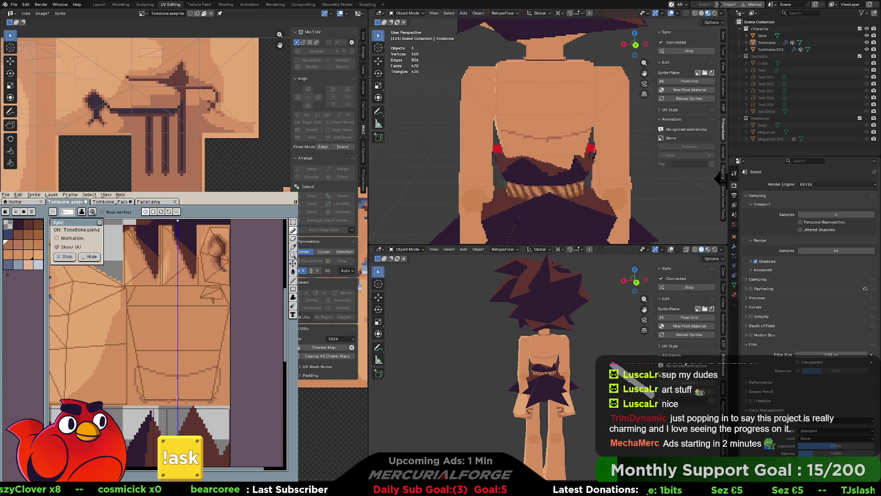
pyautogui.press('g')
pyautogui.click(195, 393)
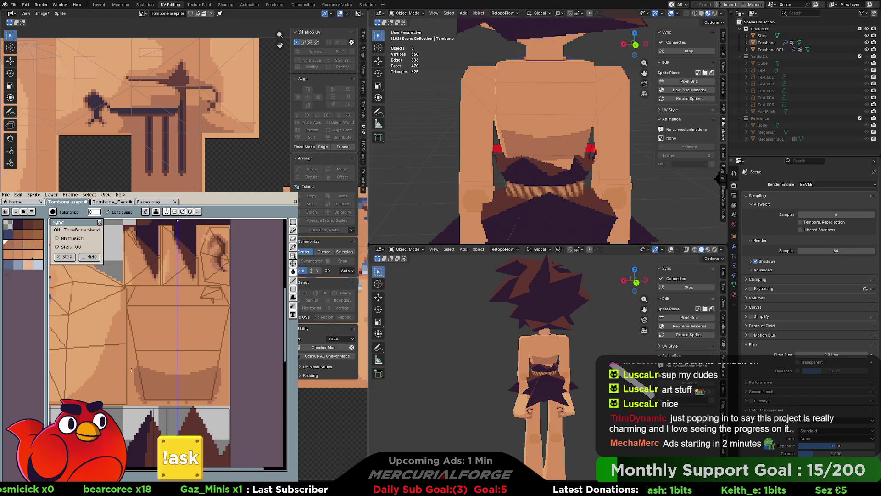
pyautogui.press('b')
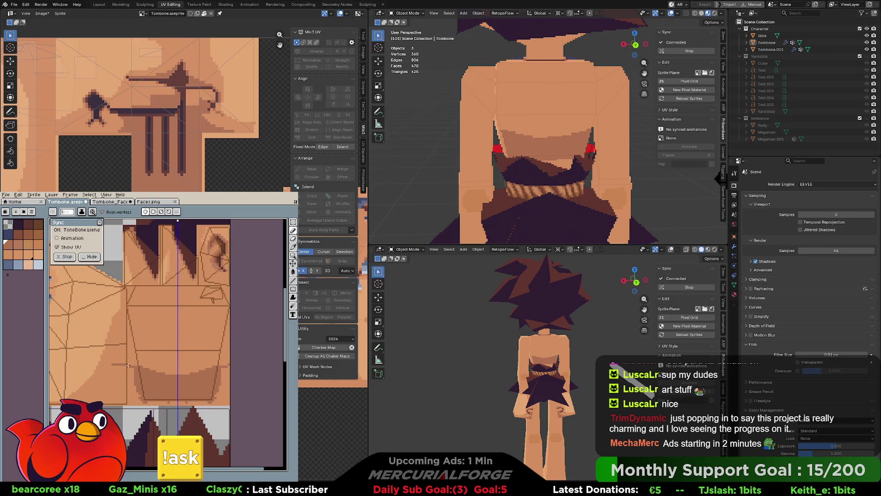
pyautogui.scroll(5, 557, 379)
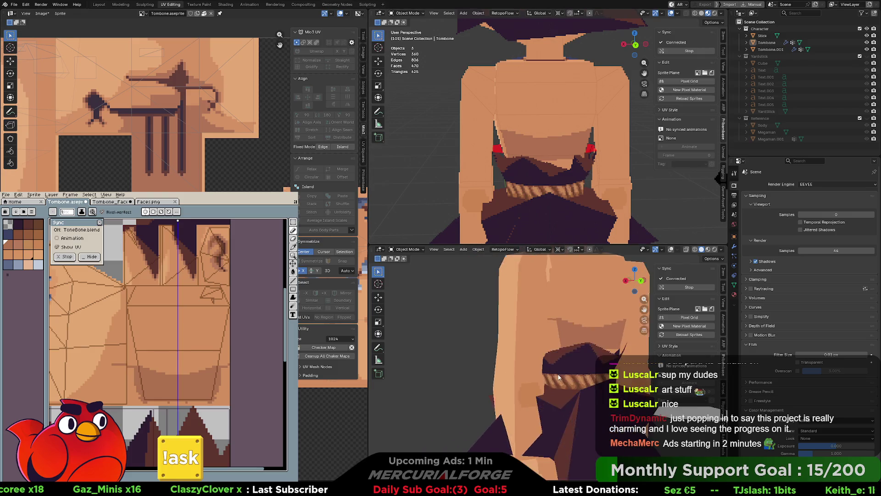
pyautogui.scroll(1, 558, 379)
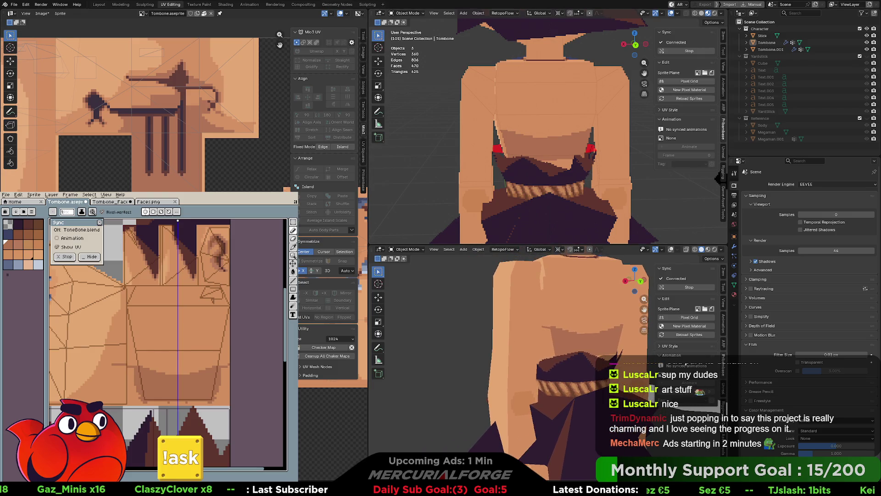
pyautogui.moveTo(459, 179); pyautogui.dragTo(610, 174, button='middle')
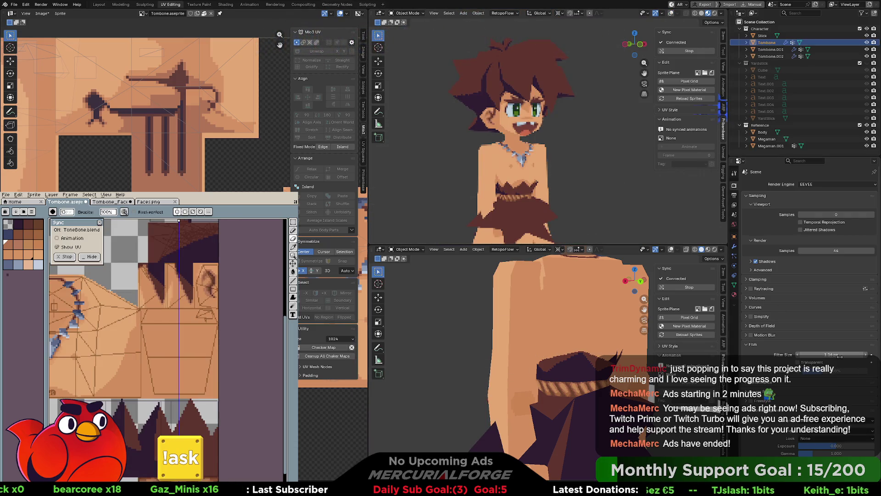
pyautogui.moveTo(651, 202)
pyautogui.mouseDown(button='middle')
pyautogui.moveTo(580, 198)
pyautogui.moveTo(593, 180)
pyautogui.moveTo(605, 183)
pyautogui.moveTo(608, 155)
pyautogui.mouseUp(button='middle')
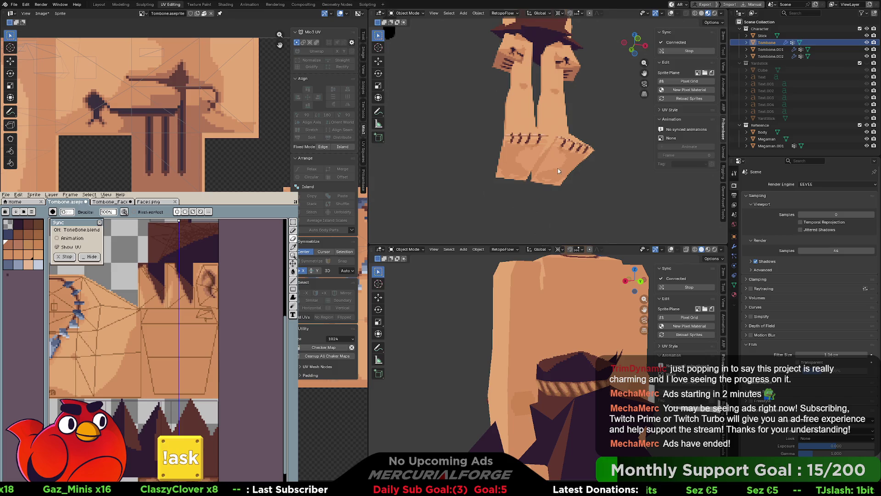
pyautogui.scroll(5, 533, 159)
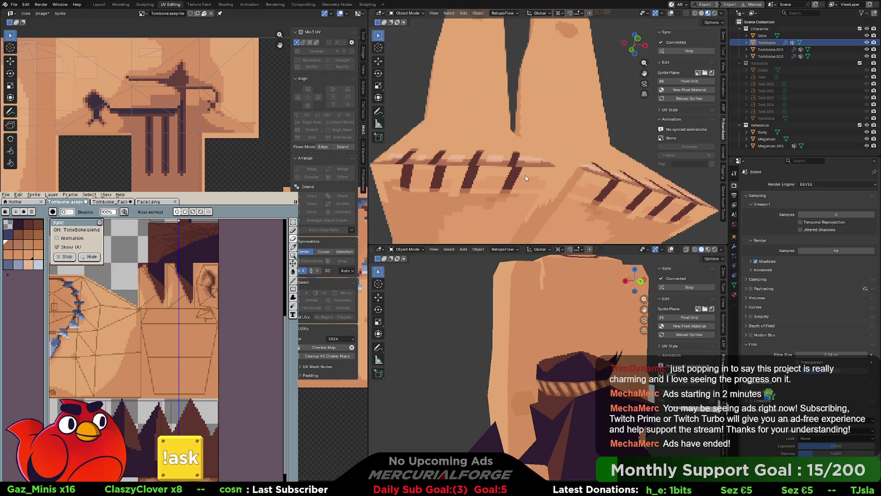
pyautogui.moveTo(533, 173)
pyautogui.mouseDown(button='middle')
pyautogui.moveTo(552, 148)
pyautogui.moveTo(555, 87)
pyautogui.moveTo(555, 105)
pyautogui.moveTo(530, 103)
pyautogui.moveTo(570, 139)
pyautogui.mouseUp(button='middle')
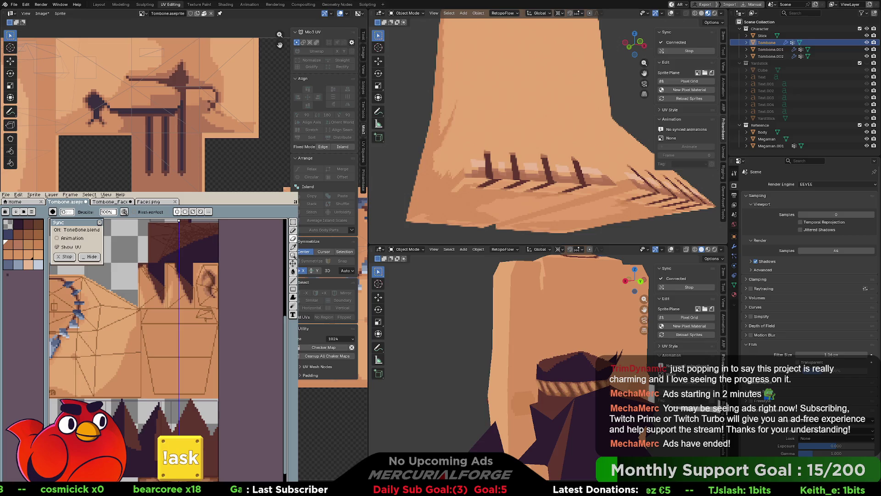
pyautogui.moveTo(138, 298)
pyautogui.mouseDown(button='middle')
pyautogui.moveTo(248, 303)
pyautogui.moveTo(250, 294)
pyautogui.moveTo(176, 280)
pyautogui.mouseUp(button='middle')
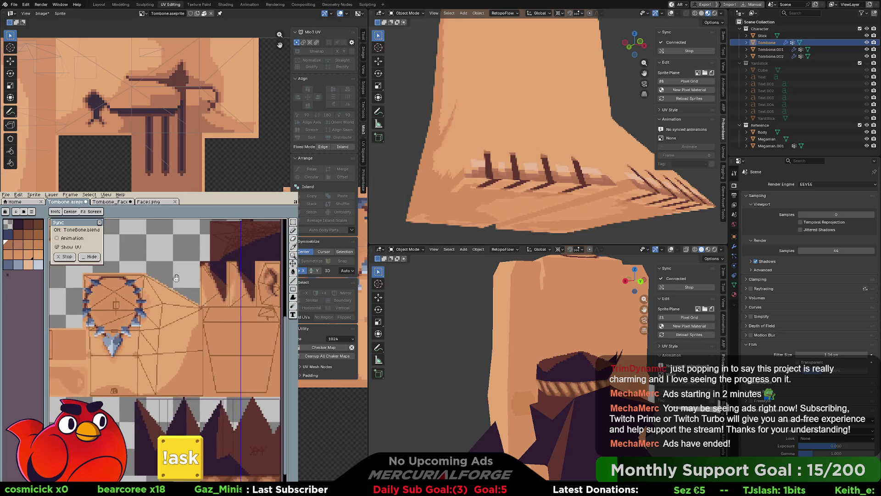
pyautogui.moveTo(97, 357)
pyautogui.mouseDown(button='middle')
pyautogui.moveTo(194, 352)
pyautogui.moveTo(220, 331)
pyautogui.moveTo(202, 365)
pyautogui.moveTo(177, 373)
pyautogui.moveTo(190, 370)
pyautogui.moveTo(165, 358)
pyautogui.moveTo(134, 361)
pyautogui.mouseUp(button='middle')
pyautogui.scroll(1, 194, 369)
pyautogui.scroll(1, 194, 369)
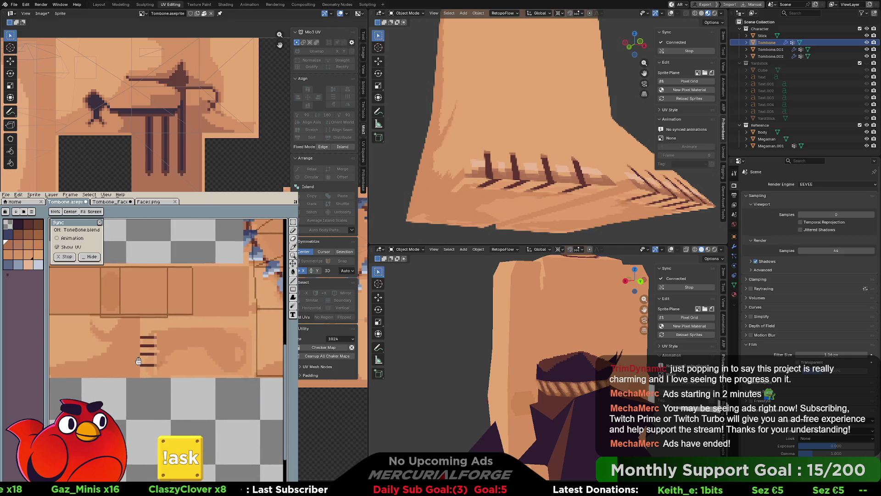
pyautogui.press('i')
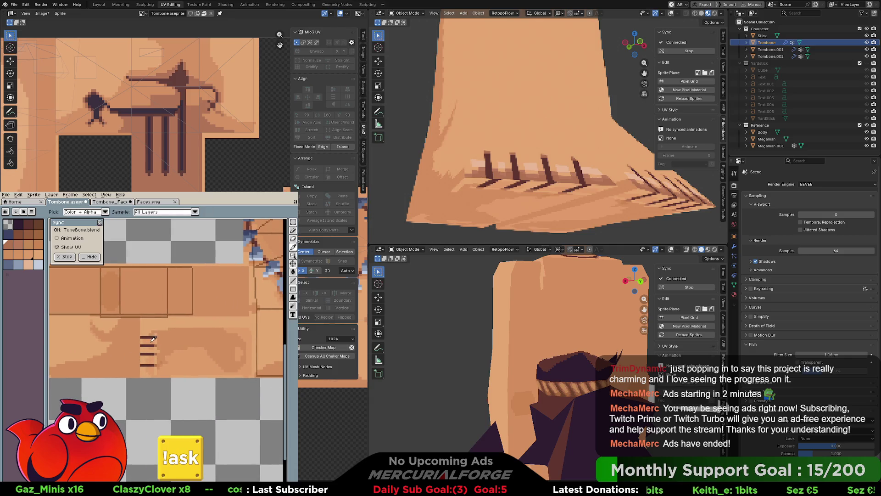
pyautogui.moveTo(168, 338); pyautogui.dragTo(202, 367, button='middle')
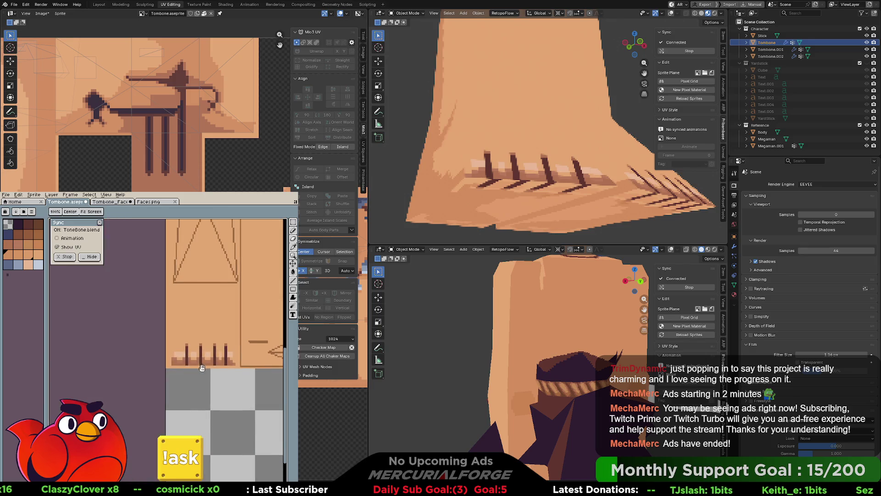
pyautogui.press('g')
pyautogui.scroll(1, 202, 367)
pyautogui.click(234, 361)
pyautogui.hotkey('ctrl', 'z')
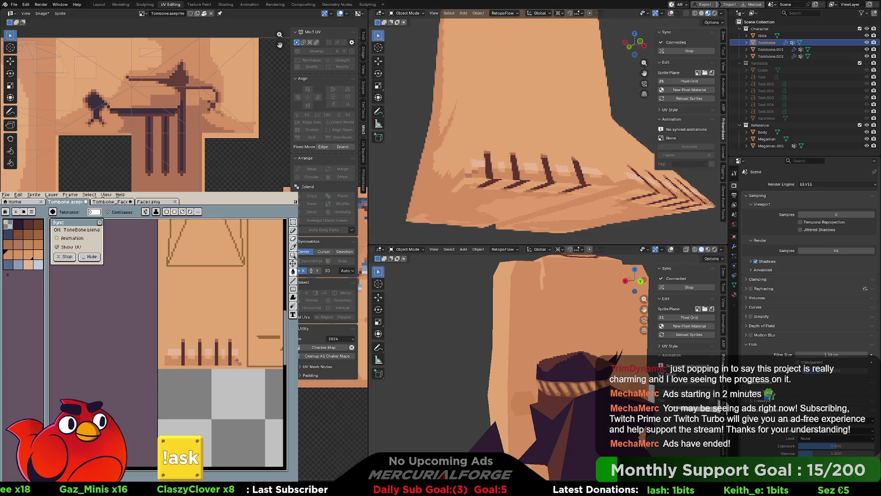
pyautogui.press('alt')
pyautogui.keyDown('alt'); pyautogui.click(227, 354); pyautogui.keyUp('alt')
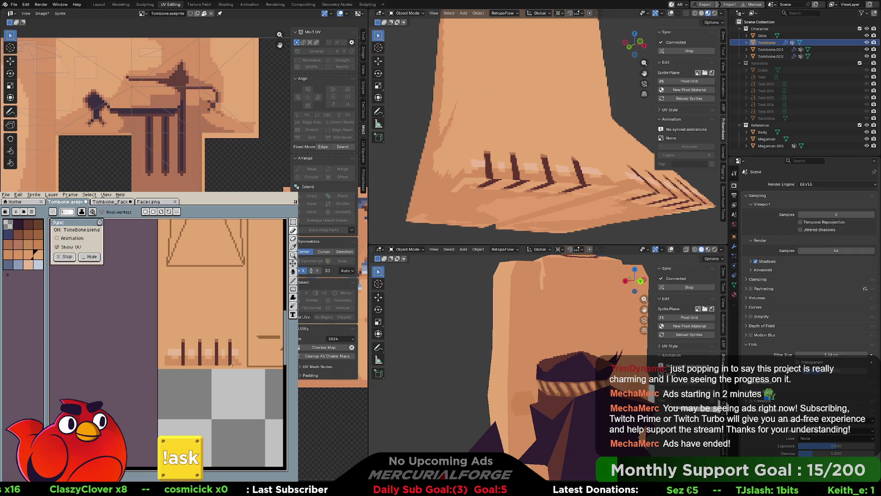
pyautogui.scroll(-8, 551, 124)
pyautogui.scroll(2, 551, 124)
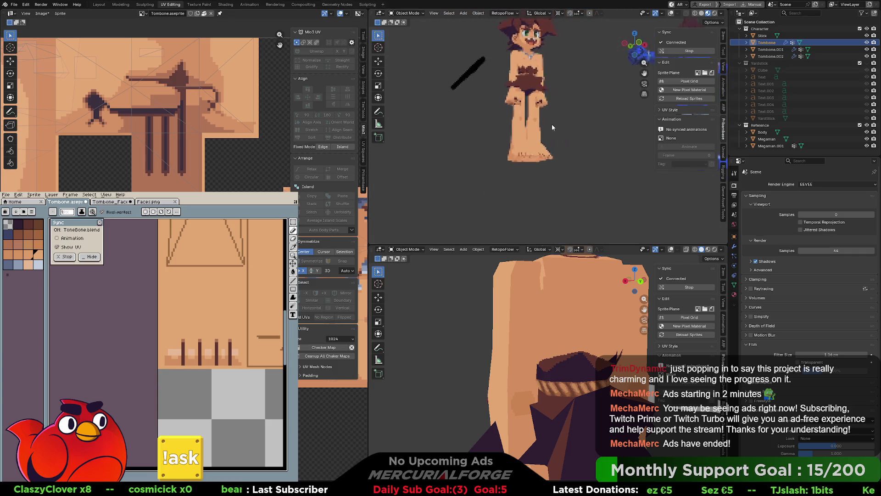
pyautogui.scroll(2, 550, 138)
pyautogui.scroll(3, 541, 153)
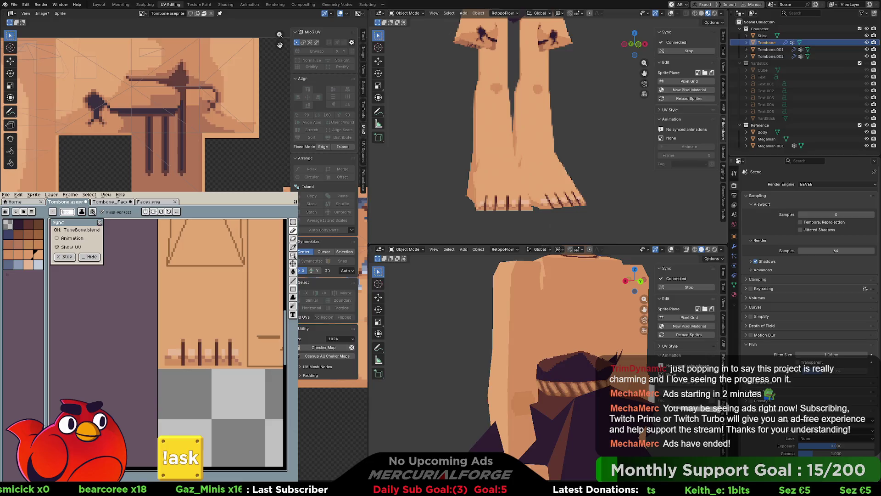
pyautogui.moveTo(500, 381)
pyautogui.mouseDown(button='middle')
pyautogui.moveTo(586, 409)
pyautogui.moveTo(571, 267)
pyautogui.moveTo(566, 325)
pyautogui.moveTo(585, 323)
pyautogui.mouseUp(button='middle')
pyautogui.scroll(-2, 565, 332)
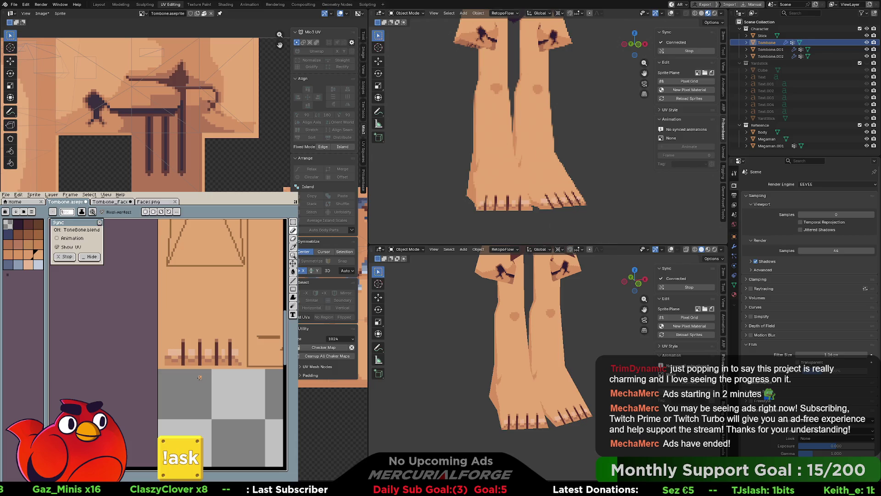
pyautogui.keyDown('shift'); pyautogui.click(222, 377); pyautogui.keyUp('shift')
pyautogui.hotkey('ctrl', 'z')
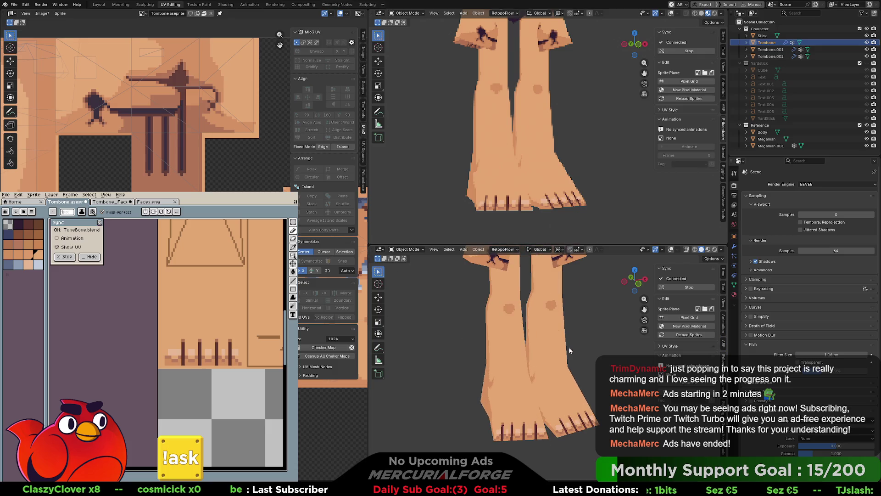
pyautogui.moveTo(600, 341)
pyautogui.mouseDown(button='middle')
pyautogui.moveTo(590, 310)
pyautogui.moveTo(585, 369)
pyautogui.moveTo(585, 362)
pyautogui.mouseUp(button='middle')
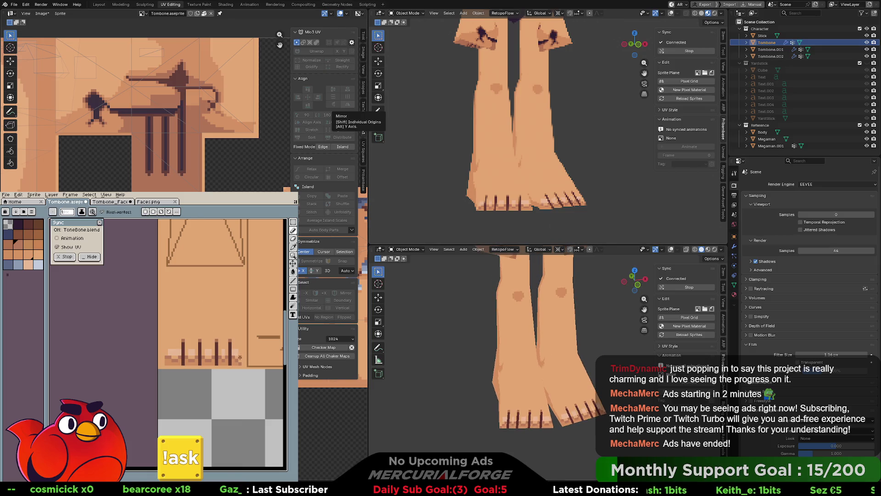
pyautogui.press('i')
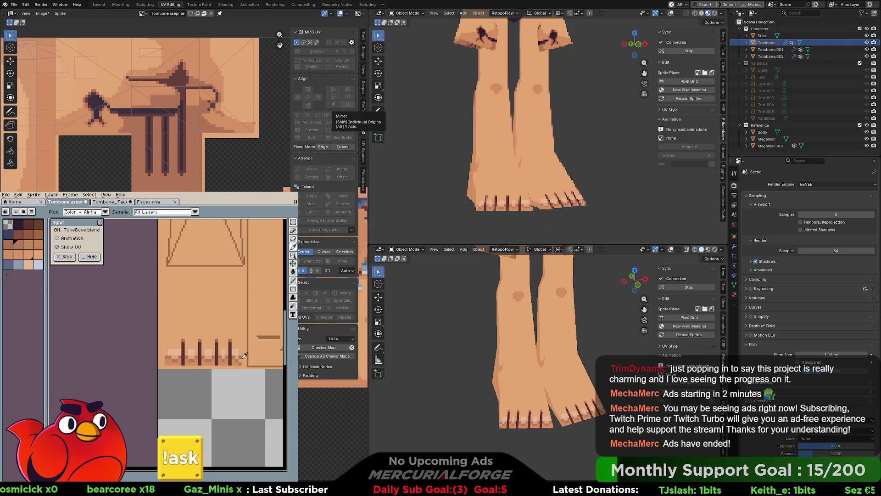
pyautogui.press('b')
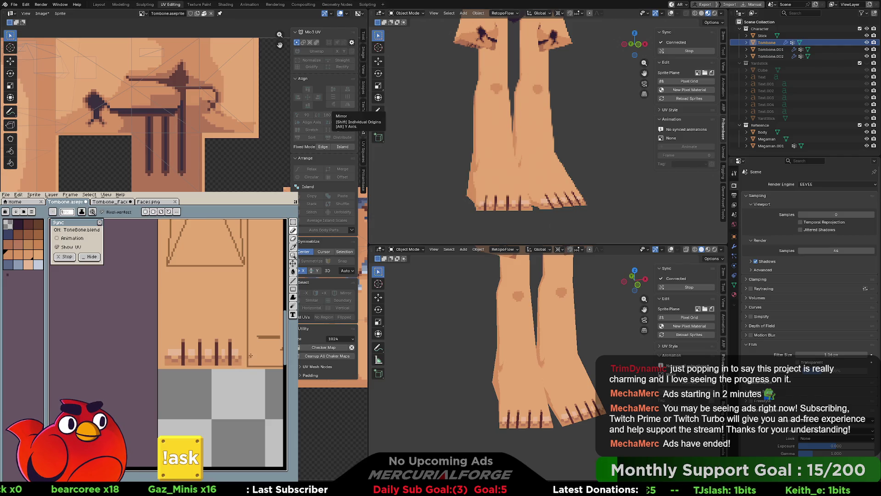
pyautogui.press('i')
pyautogui.click(239, 351)
pyautogui.press('b')
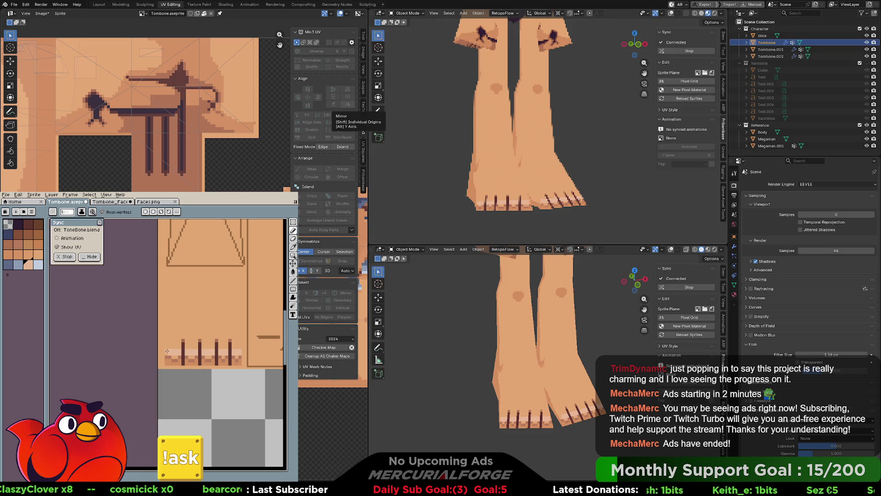
pyautogui.press('v')
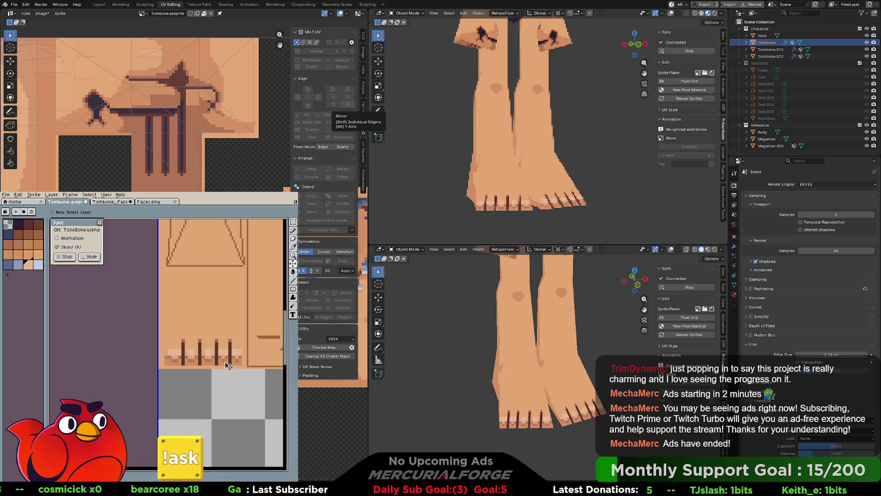
pyautogui.press('b')
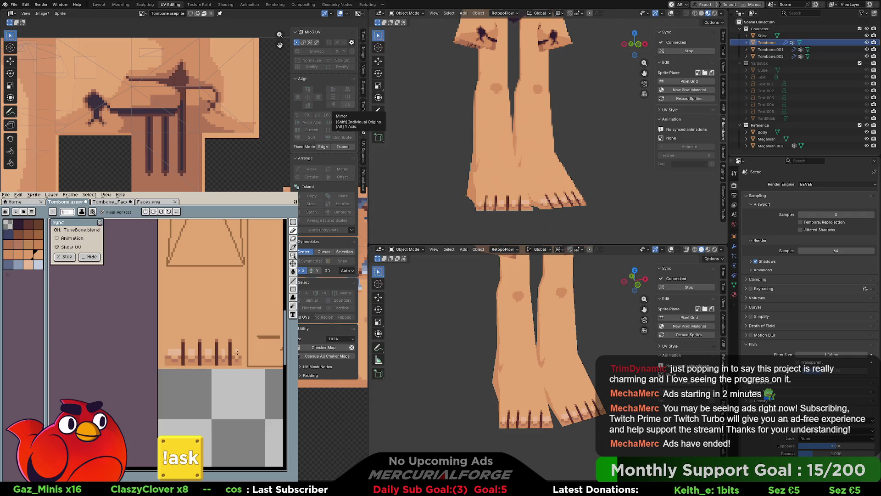
pyautogui.scroll(-3, 528, 322)
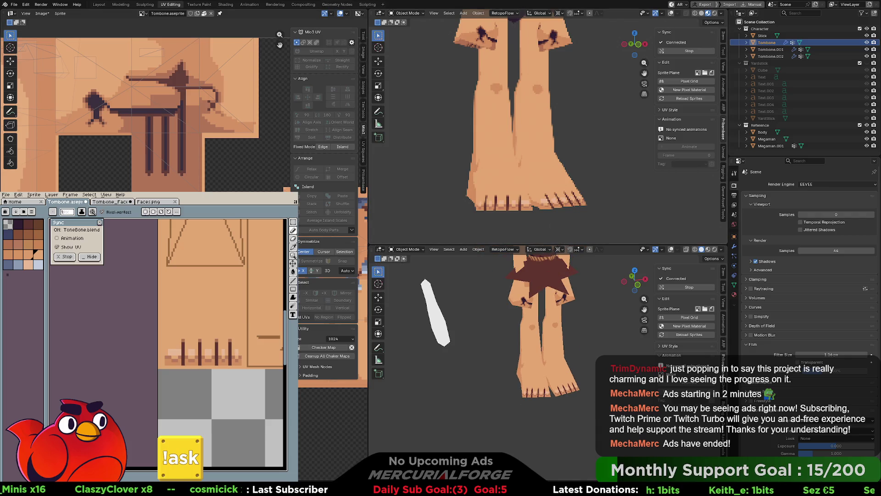
pyautogui.scroll(-5, 585, 113)
pyautogui.scroll(2, 589, 163)
pyautogui.keyDown('shift'); pyautogui.moveTo(590, 163); pyautogui.dragTo(597, 166, button='middle'); pyautogui.keyUp('shift')
pyautogui.scroll(3, 571, 150)
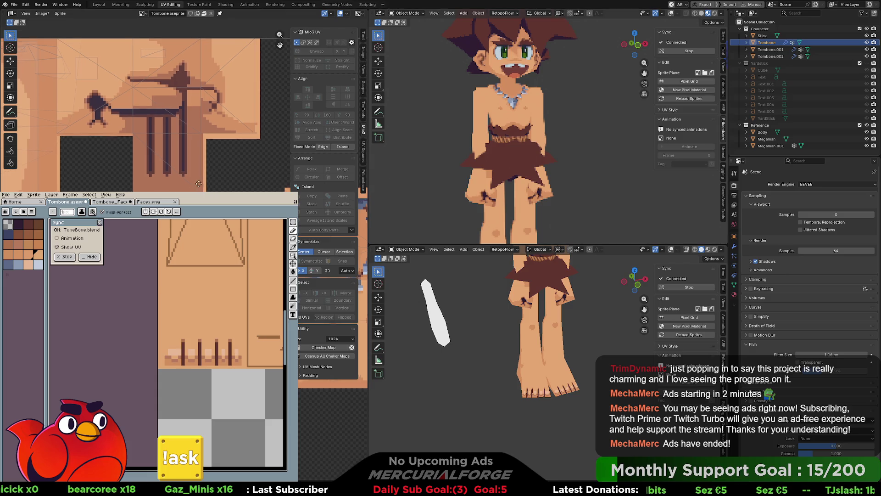
pyautogui.keyDown('shift'); pyautogui.moveTo(509, 200); pyautogui.dragTo(532, 145, button='middle'); pyautogui.keyUp('shift')
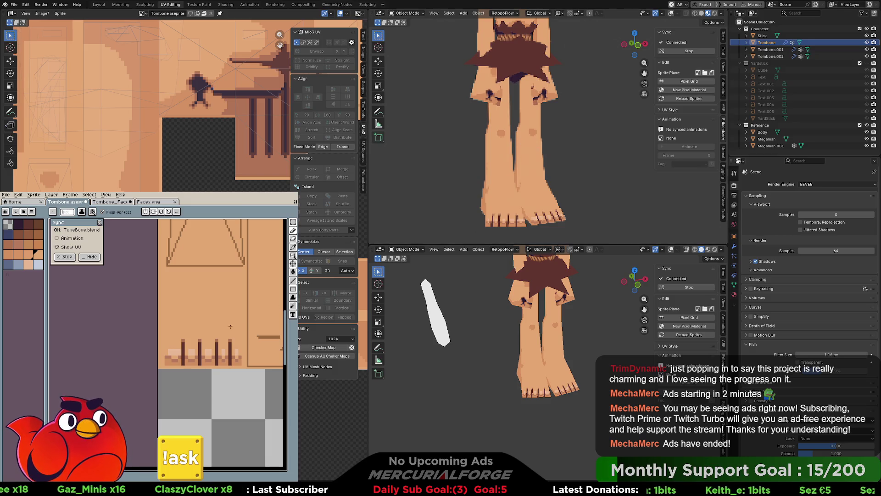
# Paint a blue-grey band on the leg texture, then undo the fills
pyautogui.scroll(-3, 221, 363)
pyautogui.moveTo(219, 358); pyautogui.dragTo(223, 365, button='middle')
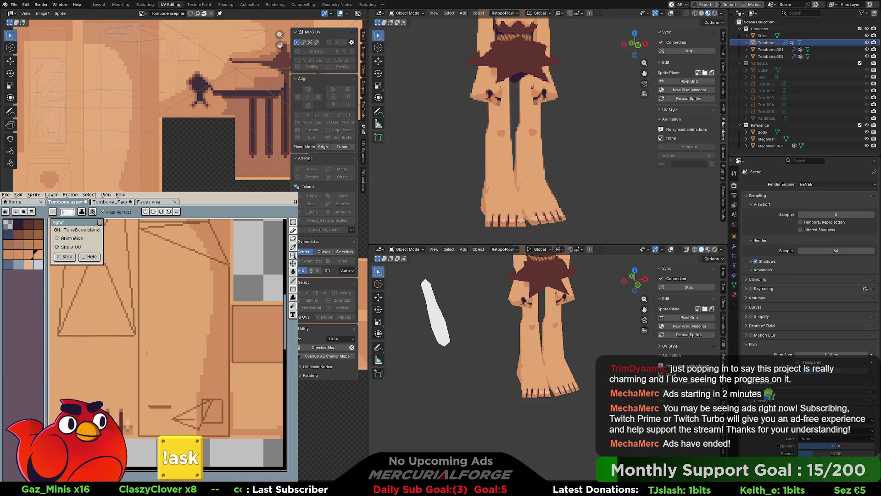
pyautogui.click(20, 266)
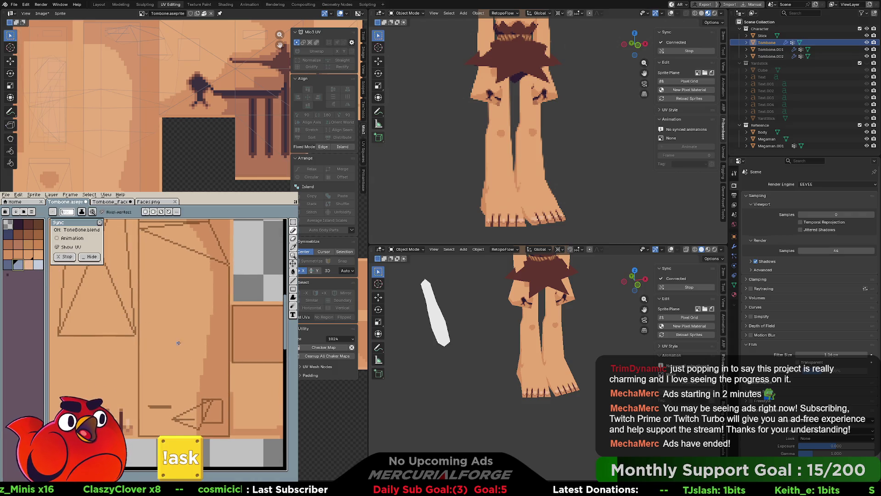
pyautogui.moveTo(140, 380)
pyautogui.mouseDown()
pyautogui.moveTo(229, 362)
pyautogui.moveTo(186, 330)
pyautogui.moveTo(142, 335)
pyautogui.moveTo(139, 379)
pyautogui.mouseUp()
pyautogui.moveTo(147, 317); pyautogui.dragTo(227, 306)
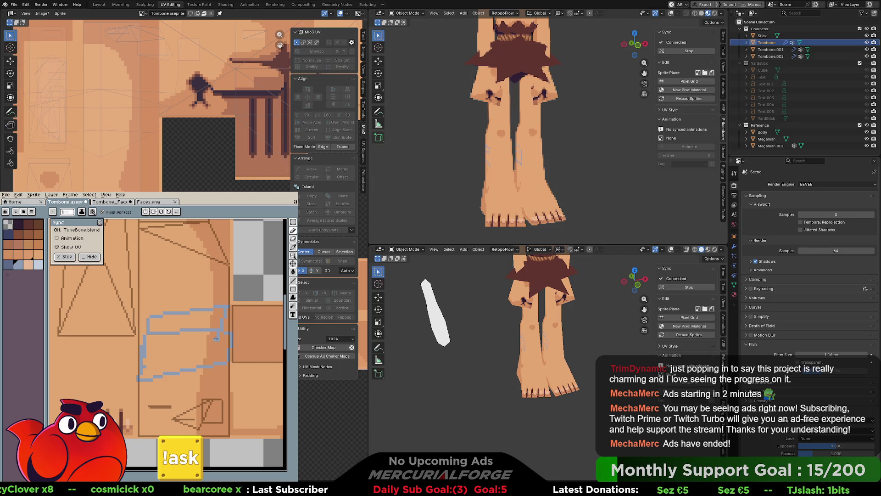
pyautogui.press('g')
pyautogui.click(201, 346)
pyautogui.click(206, 324)
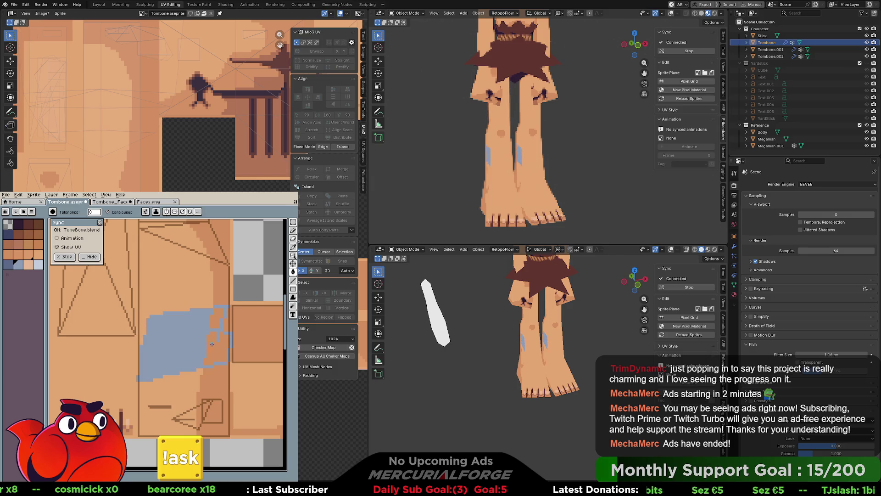
pyautogui.moveTo(551, 131)
pyautogui.mouseDown(button='middle')
pyautogui.moveTo(486, 152)
pyautogui.moveTo(465, 143)
pyautogui.moveTo(459, 154)
pyautogui.moveTo(512, 150)
pyautogui.mouseUp(button='middle')
pyautogui.scroll(4, 512, 151)
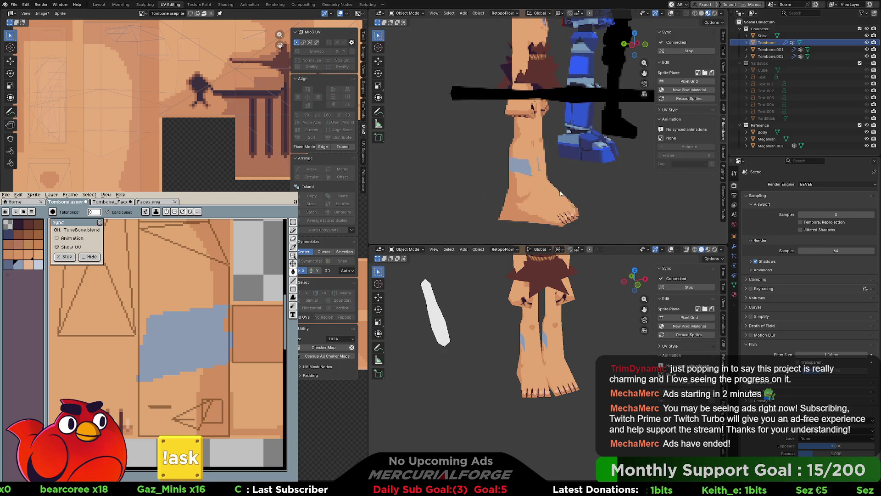
pyautogui.hotkey('ctrl', 'z')
pyautogui.hotkey('ctrl', 'z')
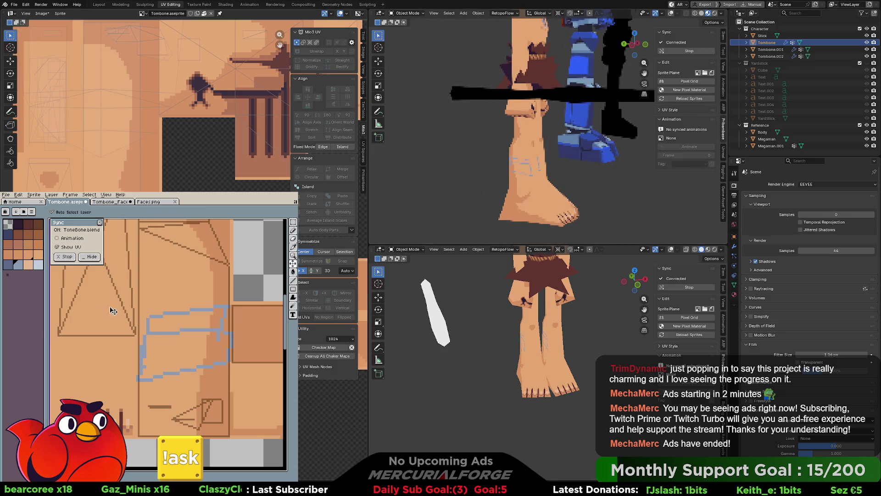
# Fill a light blue shin bandage with darker blue shading on its right side
pyautogui.click(38, 266)
pyautogui.click(184, 319)
pyautogui.click(217, 319)
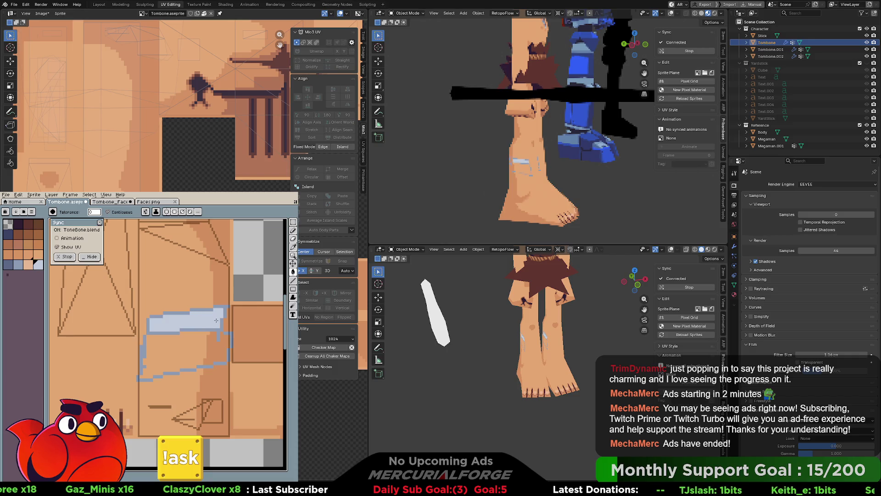
pyautogui.click(210, 345)
pyautogui.hotkey('ctrl', 'z')
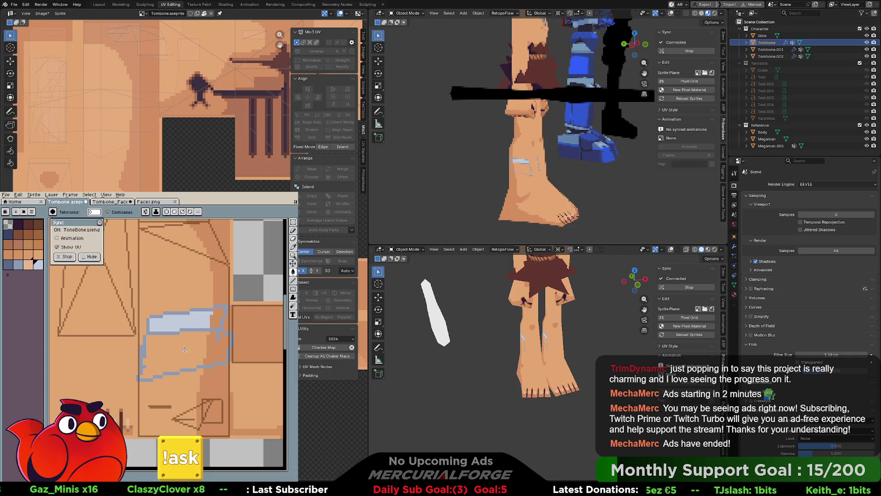
pyautogui.click(185, 349)
pyautogui.click(8, 265)
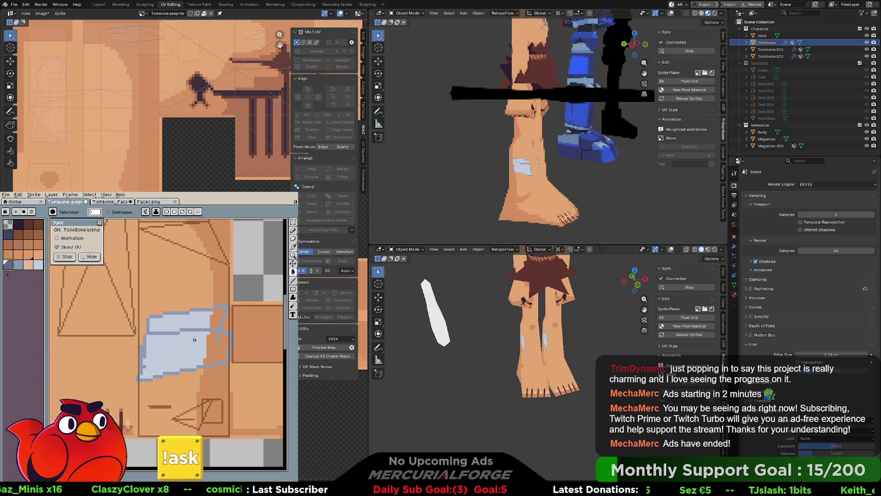
pyautogui.click(216, 318)
pyautogui.click(216, 362)
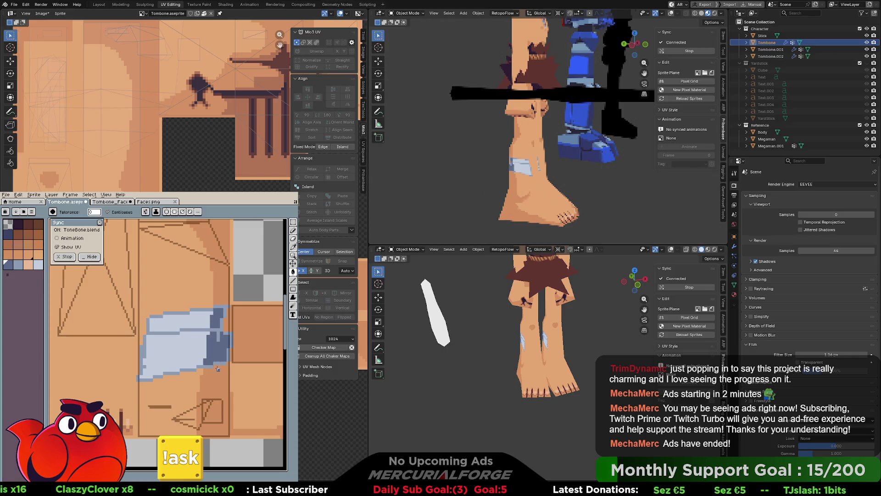
pyautogui.moveTo(588, 339); pyautogui.dragTo(630, 335, button='middle')
pyautogui.moveTo(523, 142)
pyautogui.mouseDown(button='middle')
pyautogui.moveTo(510, 143)
pyautogui.moveTo(530, 151)
pyautogui.moveTo(517, 151)
pyautogui.moveTo(547, 145)
pyautogui.moveTo(506, 150)
pyautogui.moveTo(552, 153)
pyautogui.mouseUp(button='middle')
# Remove the blue bandage, view the character from the front, and enter Edit Mode
pyautogui.scroll(-3, 552, 150)
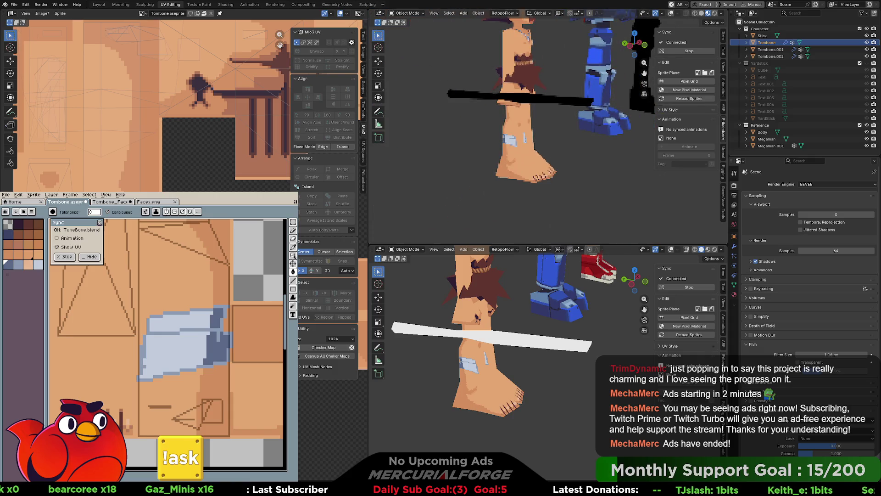
pyautogui.hotkey('ctrl', 'z')
pyautogui.hotkey('ctrl', 'z')
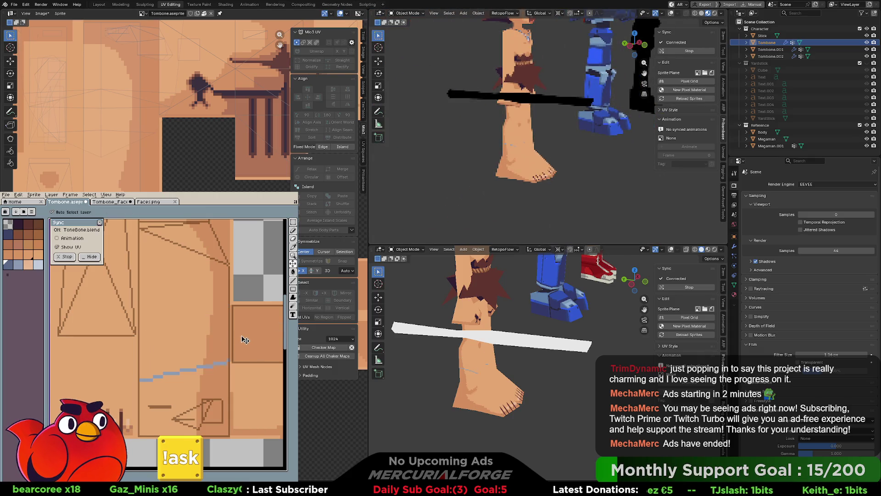
pyautogui.press('g')
pyautogui.scroll(-4, 245, 340)
pyautogui.moveTo(245, 339); pyautogui.dragTo(197, 330, button='middle')
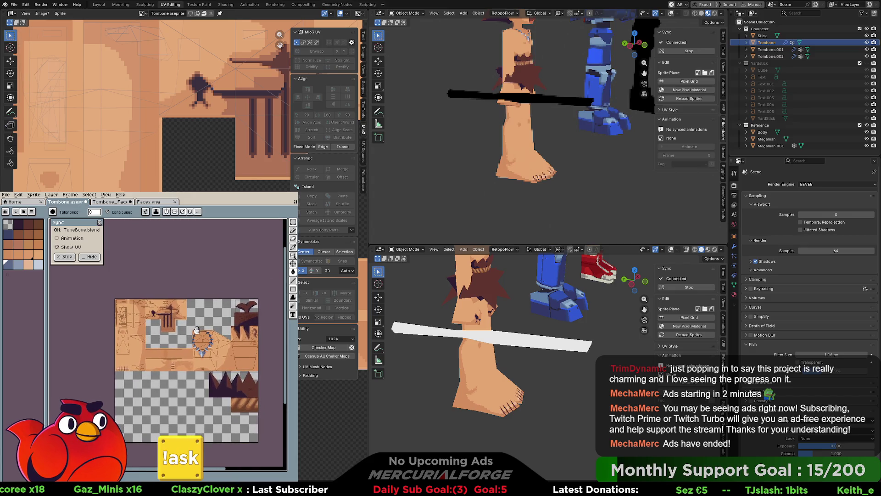
pyautogui.press('KP_1')
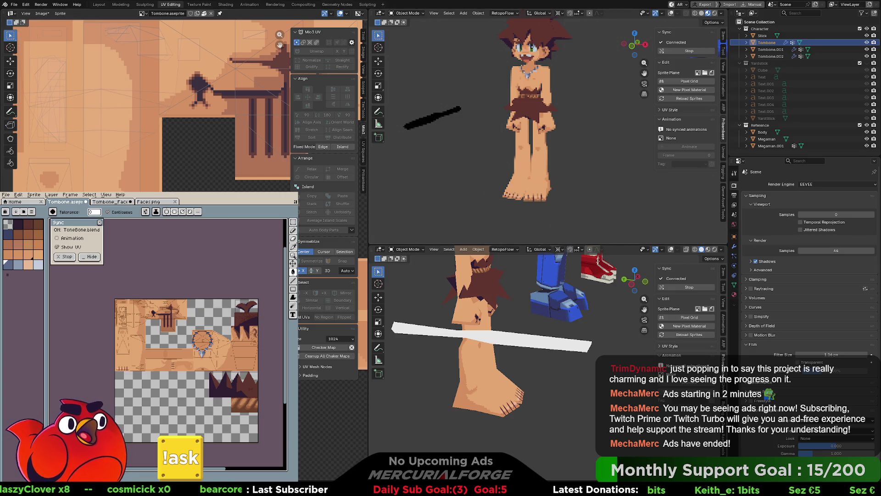
pyautogui.press('Tab')
pyautogui.hotkey('ctrl', 'Tab')
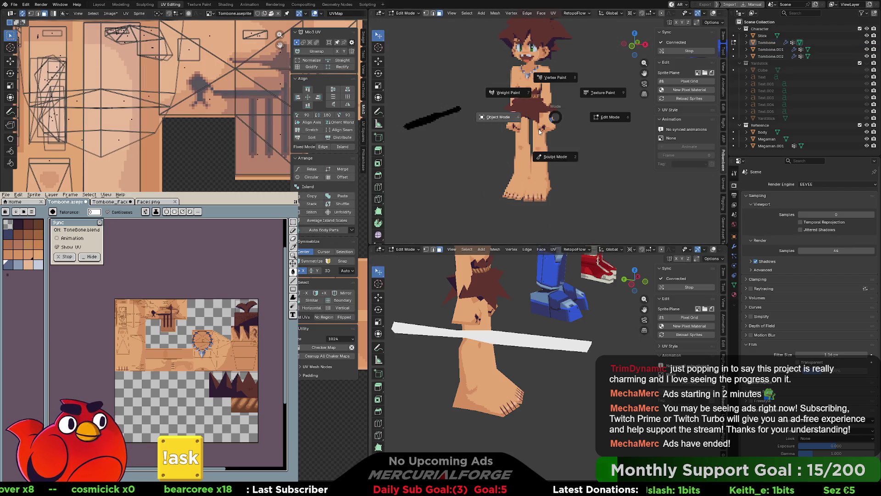
# Return to Object Mode, select the Tombone parts, switch to Modeling, and show overlay stats
pyautogui.click(498, 117)
pyautogui.scroll(-2, 567, 114)
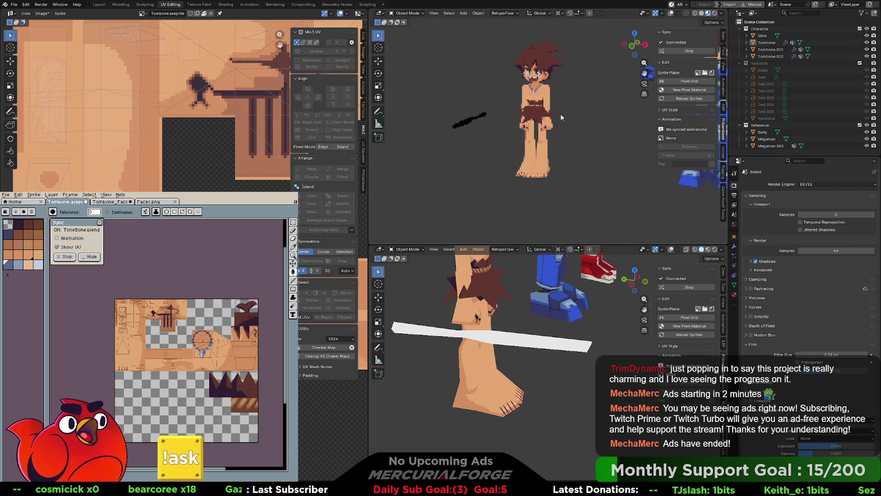
pyautogui.moveTo(514, 202); pyautogui.dragTo(562, 120)
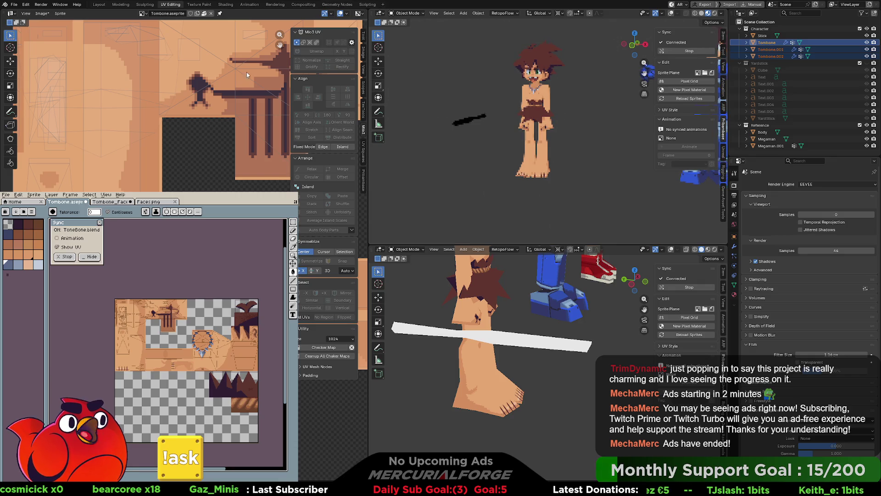
pyautogui.click(124, 6)
pyautogui.press('KP_Decimal')
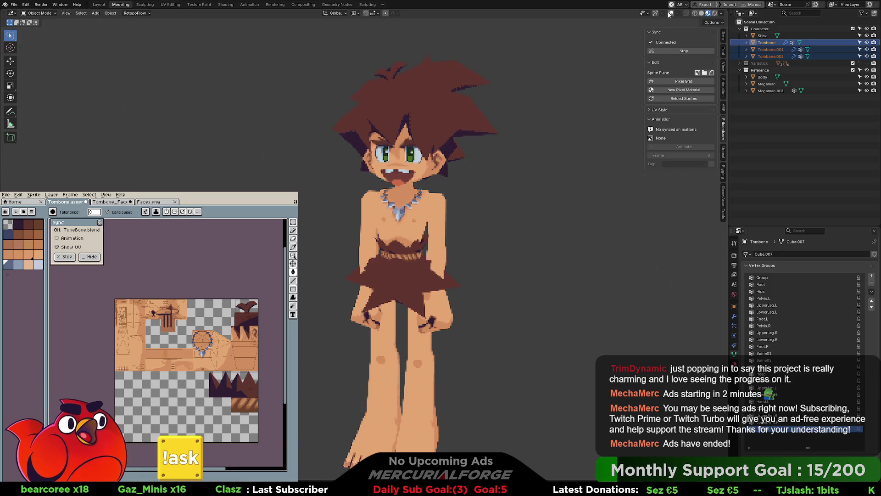
pyautogui.hotkey('shift', 'alt', 'z')
pyautogui.moveTo(500, 151); pyautogui.dragTo(476, 168, button='middle')
# Set the select tool to Select Box and box-select the Tombone parts
pyautogui.click(489, 112)
pyautogui.moveTo(513, 81)
pyautogui.mouseDown()
pyautogui.moveTo(335, 354)
pyautogui.moveTo(365, 335)
pyautogui.mouseUp()
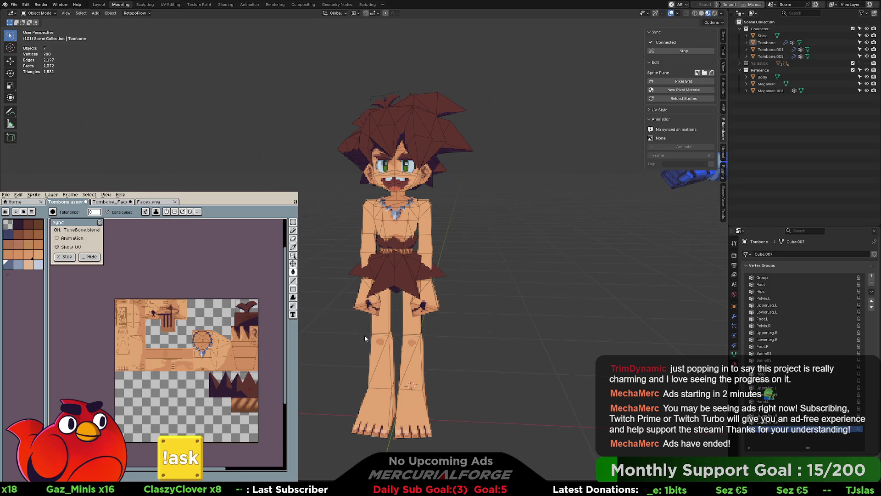
pyautogui.moveTo(364, 335); pyautogui.dragTo(478, 280, button='middle')
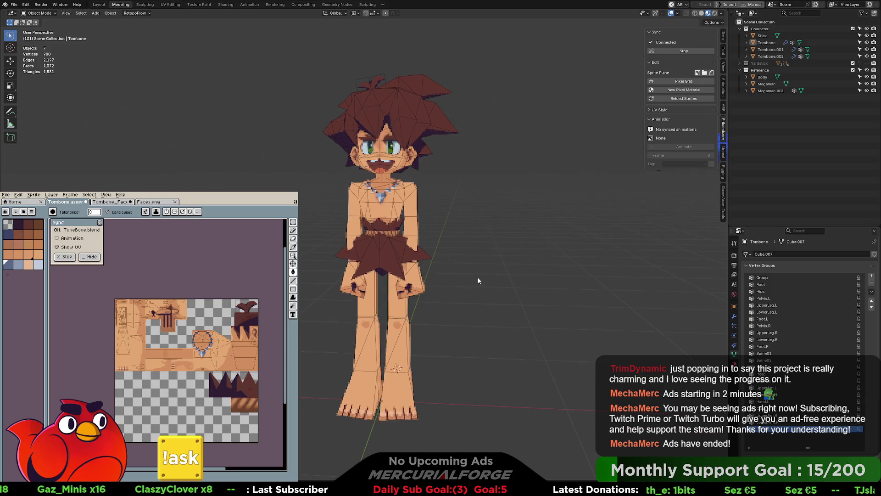
pyautogui.click(10, 42)
pyautogui.click(27, 40)
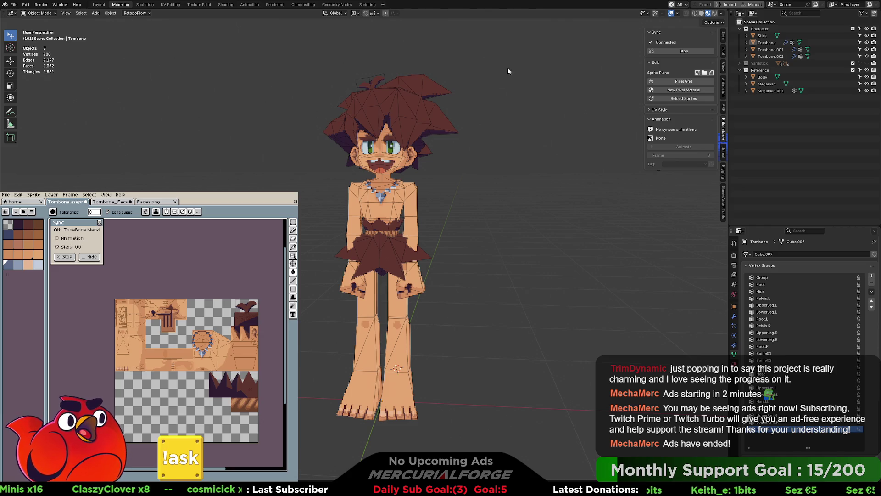
pyautogui.click(11, 36)
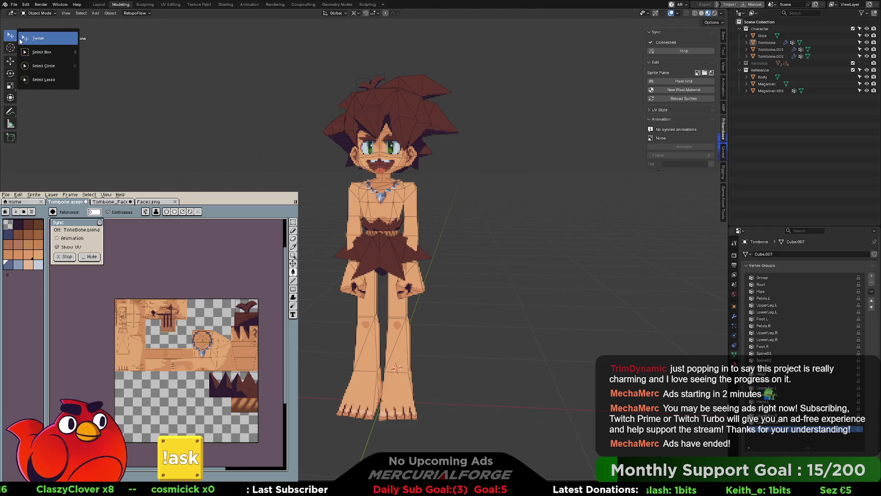
pyautogui.click(44, 50)
pyautogui.moveTo(486, 49)
pyautogui.mouseDown()
pyautogui.moveTo(350, 309)
pyautogui.moveTo(299, 435)
pyautogui.mouseUp()
pyautogui.moveTo(436, 242)
pyautogui.mouseDown(button='middle')
pyautogui.moveTo(428, 223)
pyautogui.moveTo(92, 216)
pyautogui.mouseUp(button='middle')
pyautogui.moveTo(284, 67); pyautogui.dragTo(480, 371)
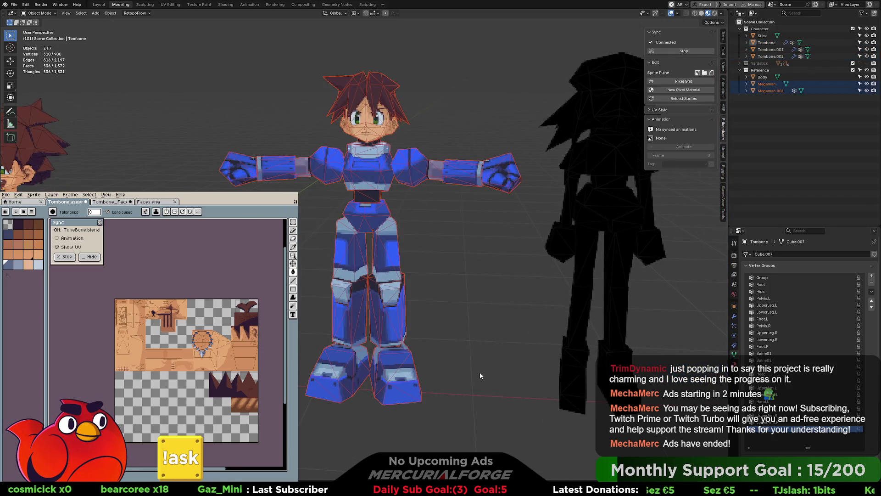
pyautogui.keyDown('shift'); pyautogui.moveTo(531, 172); pyautogui.dragTo(389, 173, button='middle'); pyautogui.keyUp('shift')
pyautogui.moveTo(403, 64)
pyautogui.mouseDown()
pyautogui.moveTo(485, 328)
pyautogui.moveTo(553, 431)
pyautogui.mouseUp()
pyautogui.keyDown('shift'); pyautogui.moveTo(228, 223); pyautogui.dragTo(437, 214, button='middle'); pyautogui.keyUp('shift')
pyautogui.scroll(10, 437, 211)
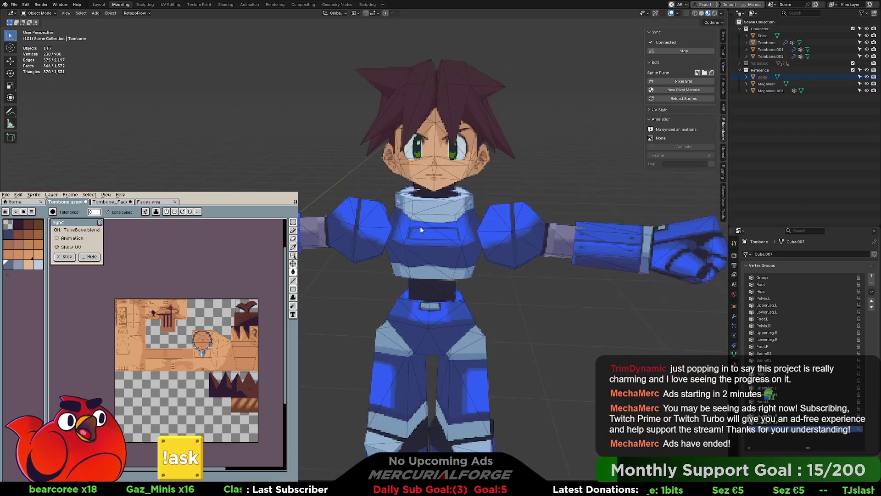
pyautogui.scroll(2, 422, 279)
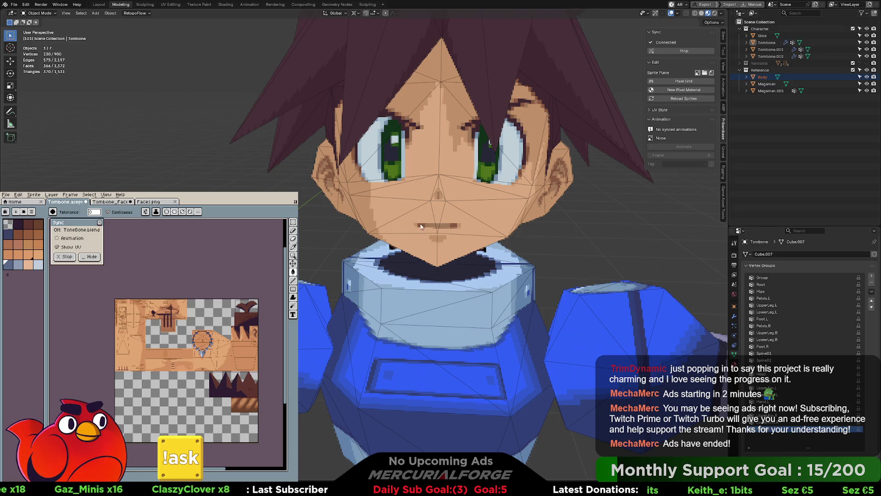
pyautogui.scroll(-4, 436, 263)
pyautogui.keyDown('shift'); pyautogui.moveTo(436, 263); pyautogui.dragTo(408, 230, button='middle'); pyautogui.keyUp('shift')
pyautogui.scroll(6, 408, 230)
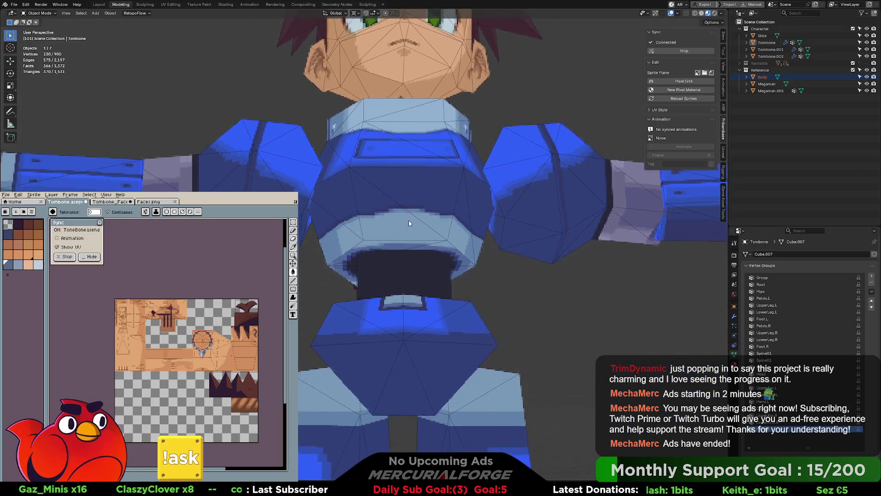
pyautogui.scroll(-8, 404, 236)
pyautogui.moveTo(469, 141); pyautogui.dragTo(288, 386)
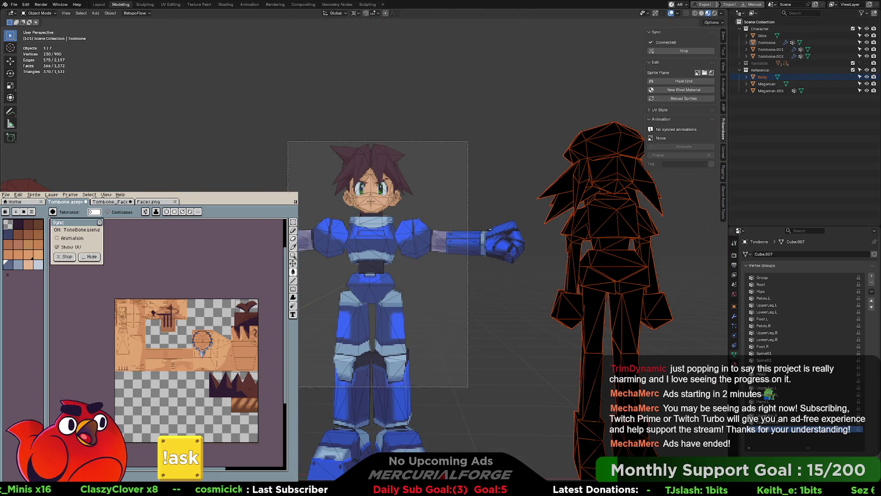
pyautogui.moveTo(390, 262); pyautogui.dragTo(483, 260, button='middle')
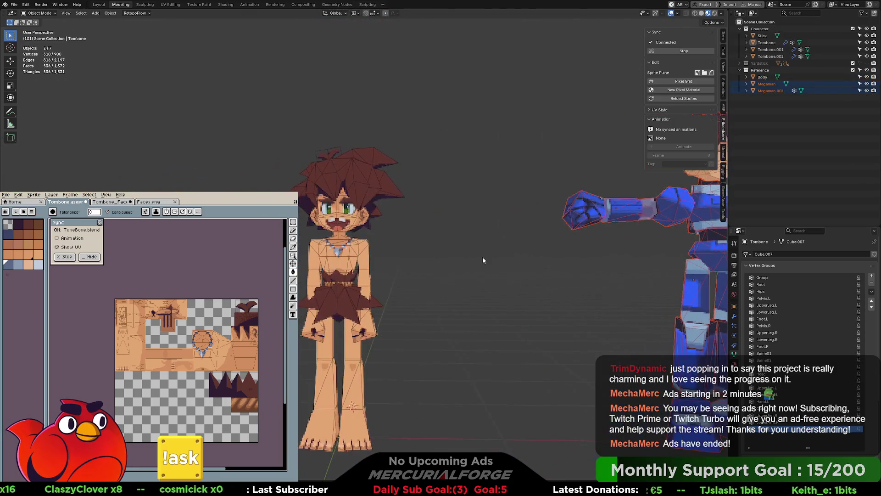
# Select the three character pieces: Tombone, Tombone.002 and Tombone.001
pyautogui.moveTo(431, 131)
pyautogui.mouseDown()
pyautogui.moveTo(317, 376)
pyautogui.moveTo(285, 414)
pyautogui.mouseUp()
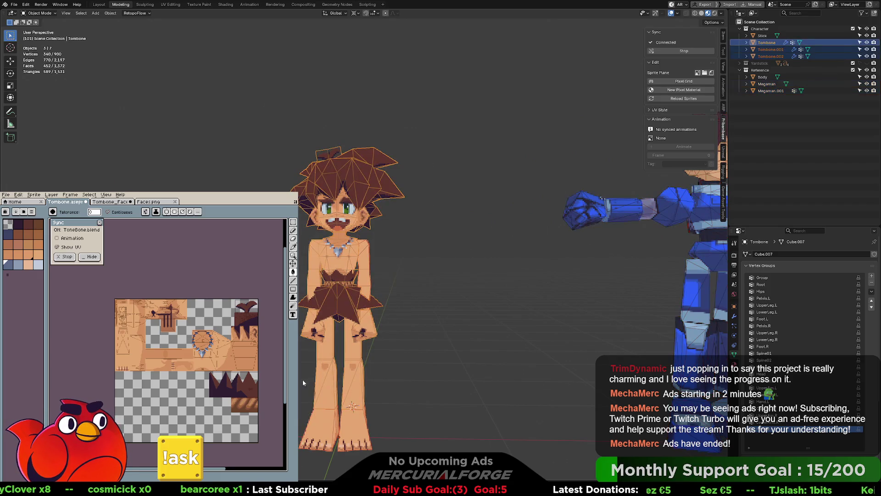
pyautogui.moveTo(338, 277)
pyautogui.mouseDown(button='middle')
pyautogui.moveTo(472, 289)
pyautogui.moveTo(347, 288)
pyautogui.moveTo(397, 265)
pyautogui.mouseUp(button='middle')
pyautogui.click(374, 390)
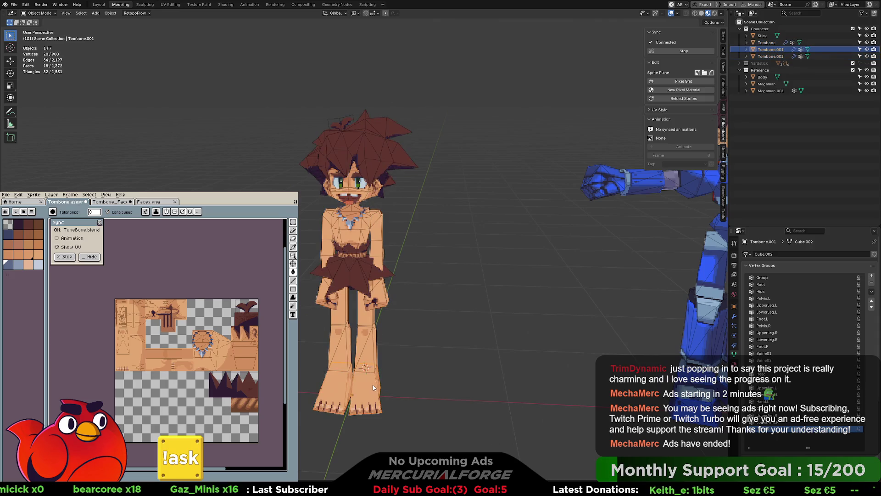
pyautogui.click(366, 335)
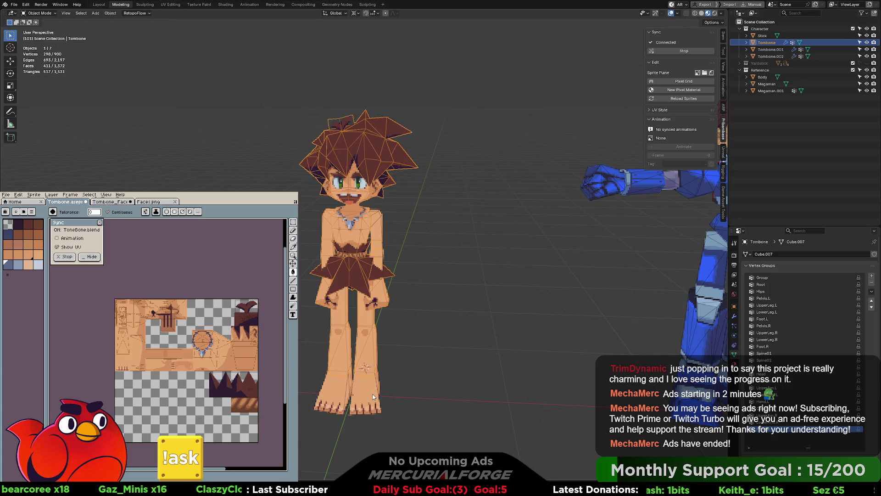
pyautogui.click(380, 235)
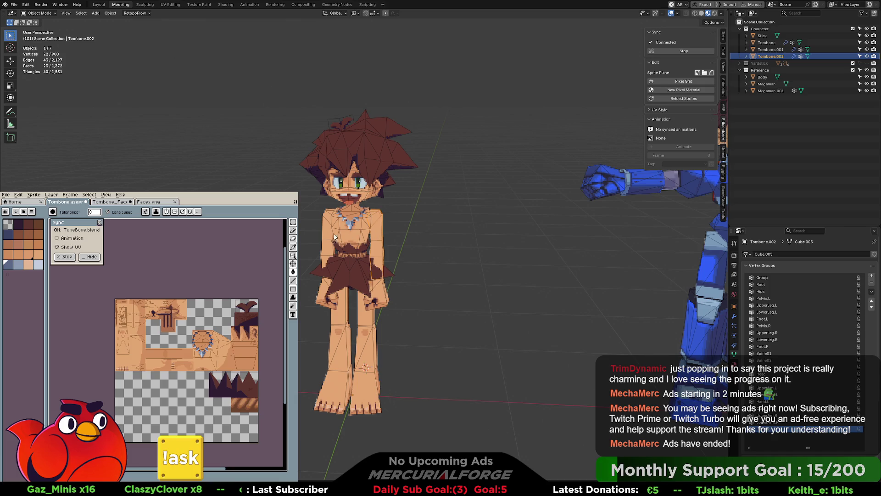
pyautogui.scroll(5, 377, 225)
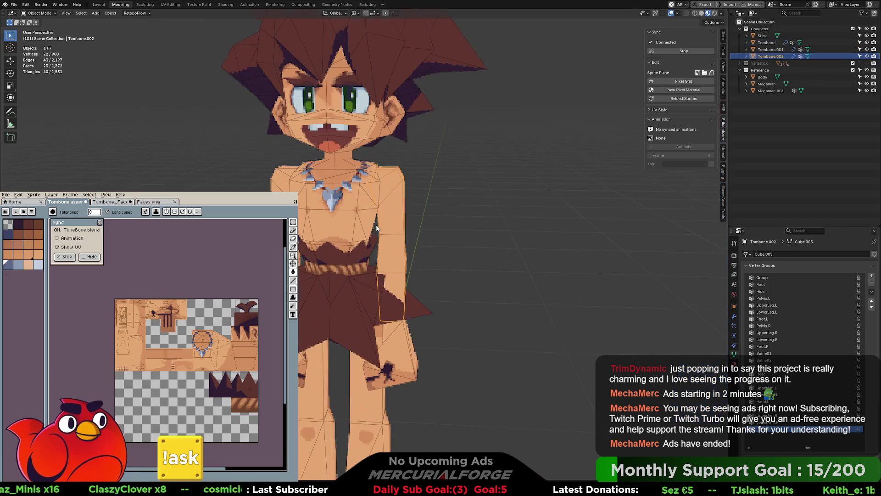
pyautogui.scroll(6, 400, 252)
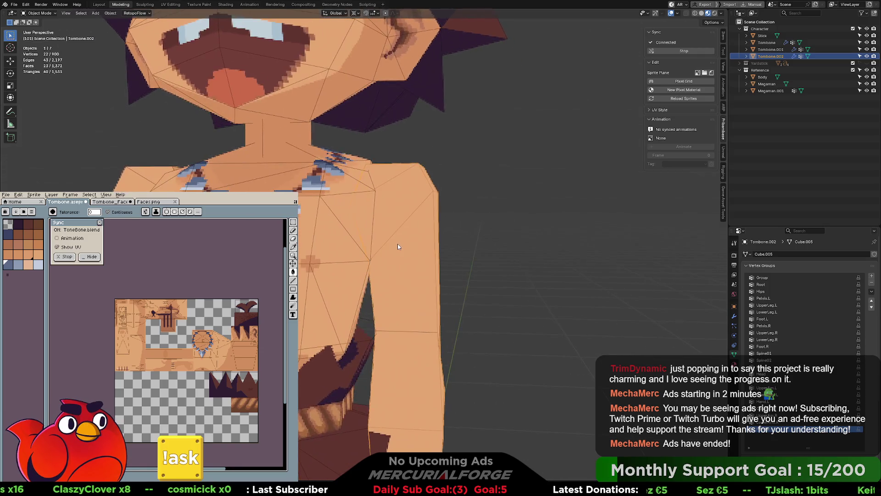
pyautogui.scroll(-2, 398, 250)
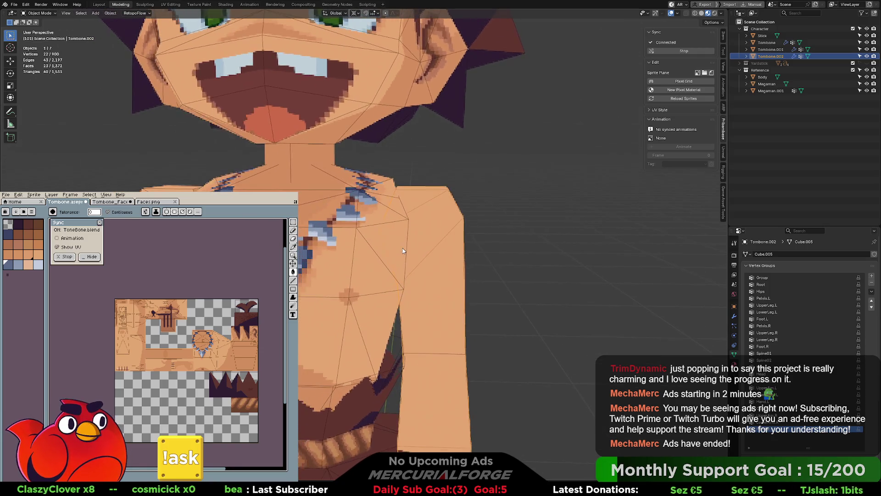
pyautogui.moveTo(398, 251); pyautogui.dragTo(396, 250, button='middle')
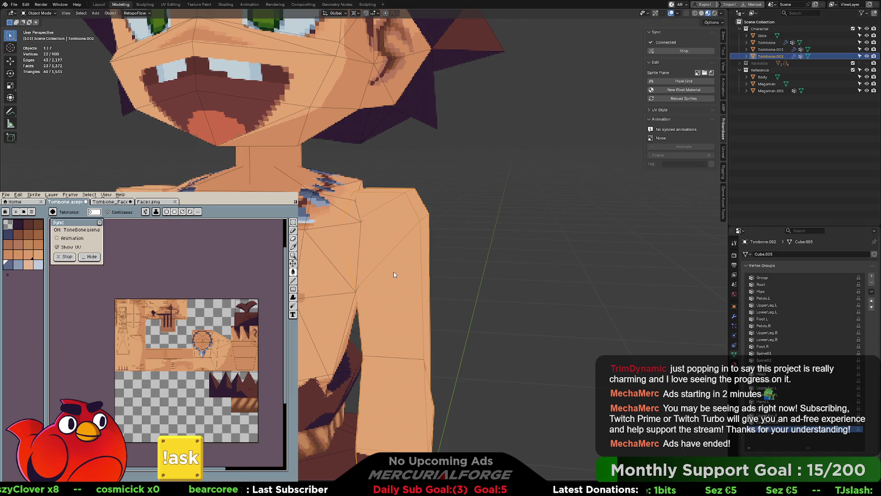
pyautogui.keyDown('shift'); pyautogui.click(314, 270); pyautogui.keyUp('shift')
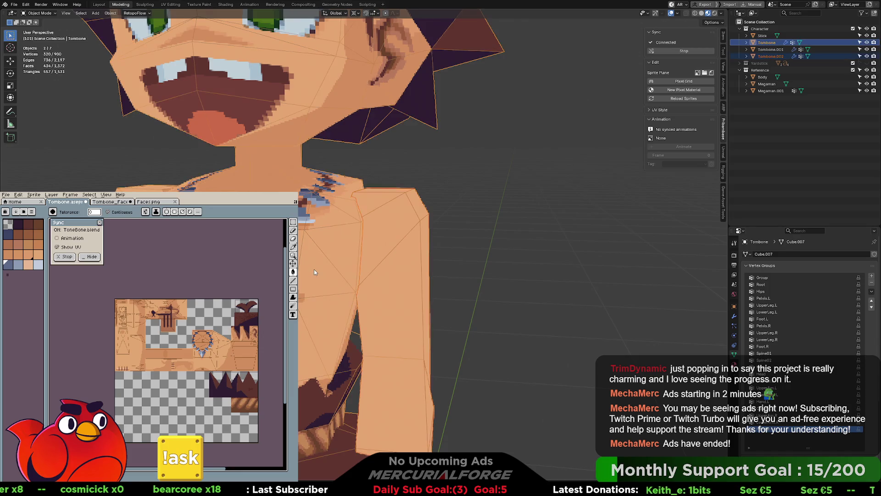
pyautogui.scroll(-10, 314, 269)
pyautogui.moveTo(349, 349); pyautogui.dragTo(363, 413, button='middle')
pyautogui.keyDown('shift'); pyautogui.click(366, 427); pyautogui.keyUp('shift')
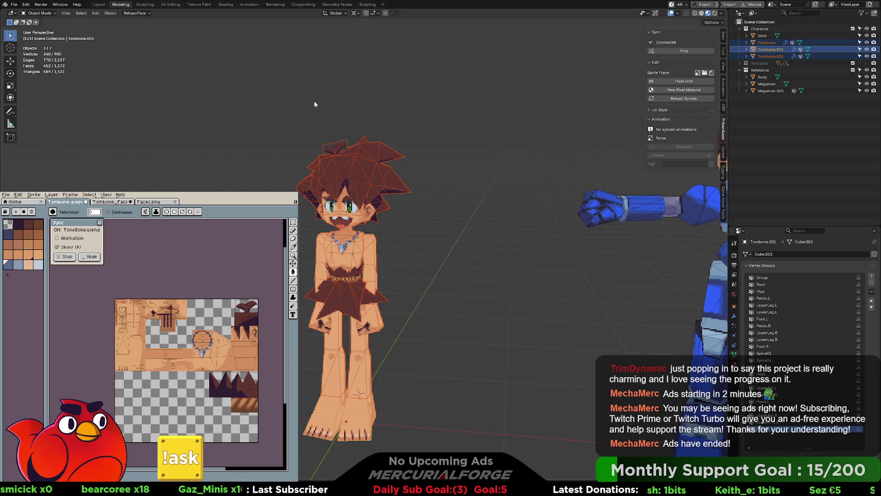
# Join the pieces with Ctrl+J and enter Edit Mode on an arm face
pyautogui.hotkey('ctrl', 'j')
pyautogui.scroll(6, 340, 130)
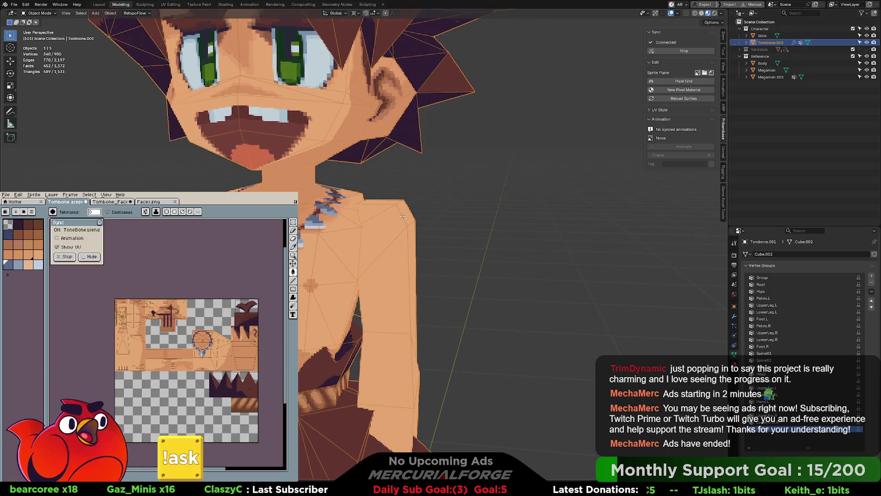
pyautogui.press('Tab')
pyautogui.click(408, 214)
# Collapse the selected torso edges, leaving the mesh at 336 vertices, and check it in Object Mode
pyautogui.press('2')
pyautogui.moveTo(408, 213); pyautogui.dragTo(300, 211, button='middle')
pyautogui.keyDown('shift'); pyautogui.click(300, 211); pyautogui.keyUp('shift')
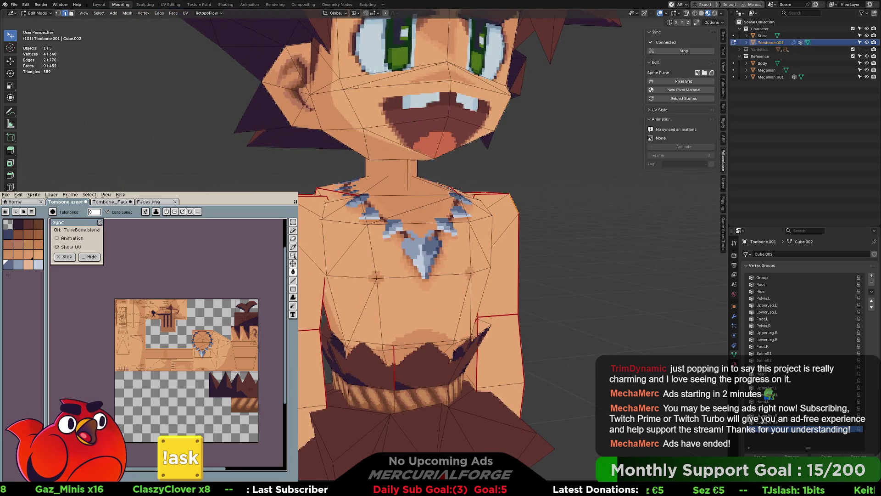
pyautogui.press('m')
pyautogui.click(266, 157)
pyautogui.moveTo(265, 157)
pyautogui.mouseDown(button='middle')
pyautogui.moveTo(298, 186)
pyautogui.moveTo(355, 193)
pyautogui.moveTo(230, 186)
pyautogui.mouseUp(button='middle')
pyautogui.scroll(-8, 230, 186)
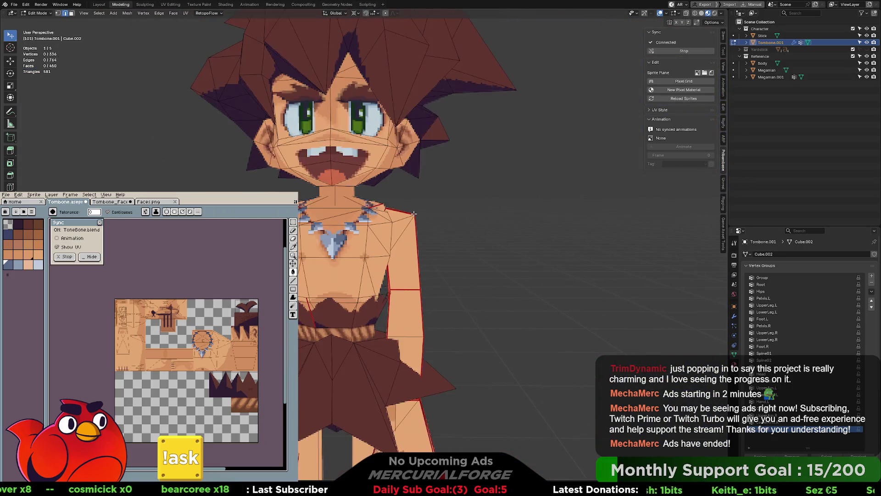
pyautogui.moveTo(412, 245)
pyautogui.mouseDown(button='middle')
pyautogui.moveTo(419, 219)
pyautogui.moveTo(404, 191)
pyautogui.moveTo(341, 209)
pyautogui.moveTo(238, 185)
pyautogui.moveTo(380, 213)
pyautogui.mouseUp(button='middle')
pyautogui.press('Tab')
pyautogui.scroll(4, 418, 219)
# Select the arm with L, raise it overhead, and turn it around the Z axis
pyautogui.press('Tab')
pyautogui.press('l')
pyautogui.press('r')
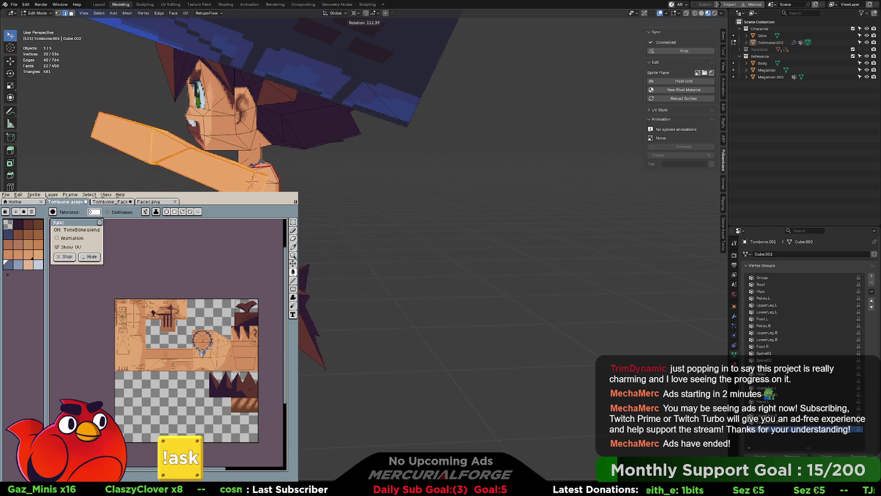
pyautogui.press('Escape')
pyautogui.moveTo(510, 239); pyautogui.dragTo(514, 168, button='middle')
pyautogui.press('r')
pyautogui.moveTo(505, 232)
pyautogui.mouseDown(button='middle')
pyautogui.moveTo(583, 237)
pyautogui.moveTo(531, 257)
pyautogui.mouseUp(button='middle')
pyautogui.click(595, 366)
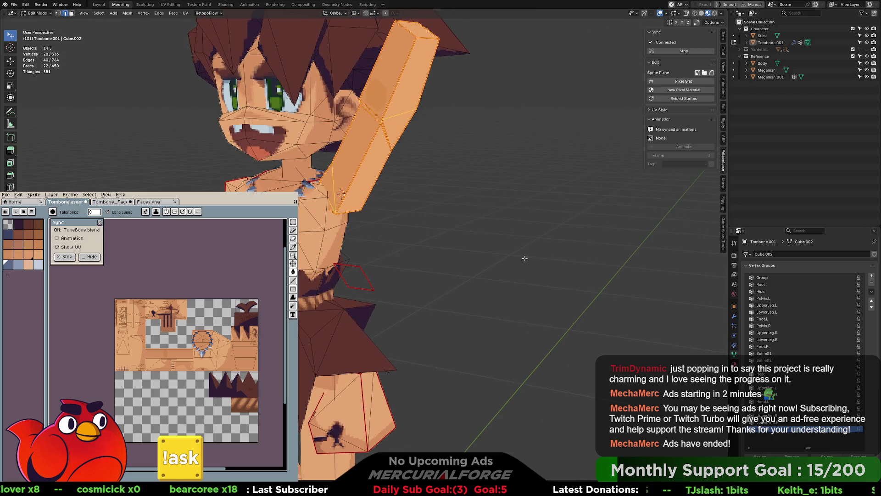
pyautogui.moveTo(572, 282); pyautogui.dragTo(569, 281, button='middle')
pyautogui.press('r')
pyautogui.press('z')
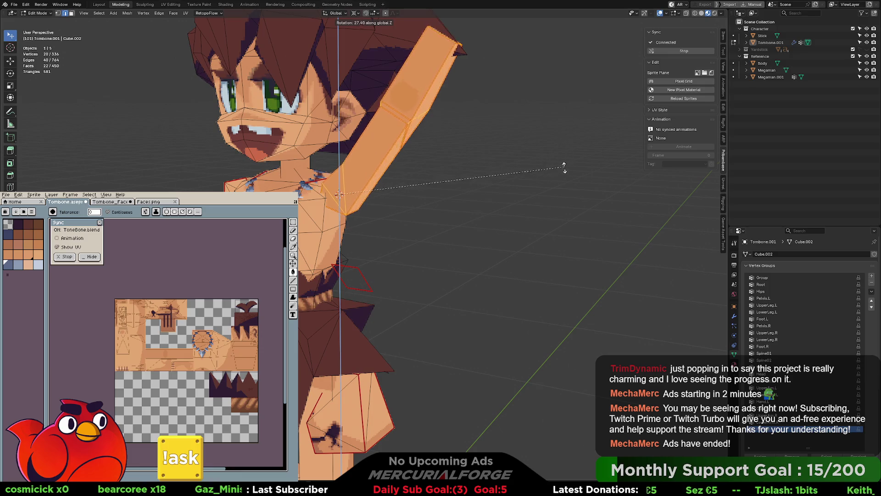
pyautogui.click(519, 198)
# Inspect the pose with X-ray and overlays toggled, then return to Object Mode
pyautogui.hotkey('alt', 'a')
pyautogui.moveTo(512, 200); pyautogui.dragTo(508, 206, button='middle')
pyautogui.hotkey('alt', 'z')
pyautogui.hotkey('shift', 'alt', 'z')
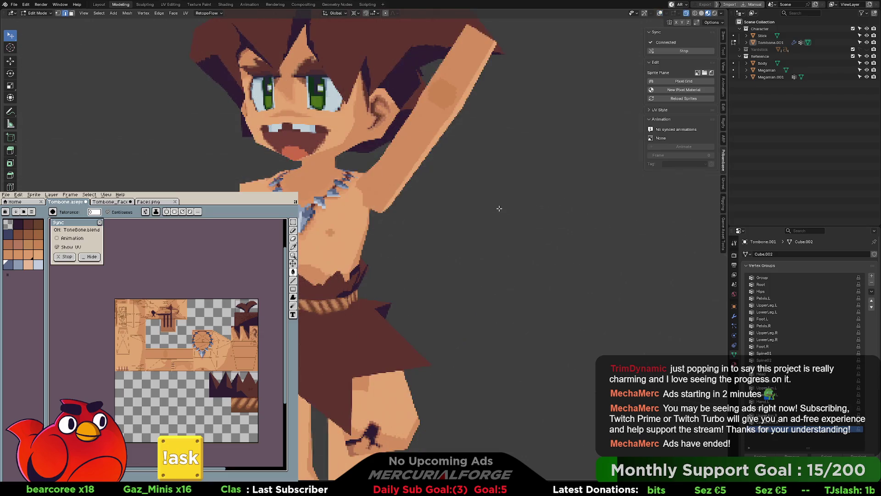
pyautogui.hotkey('shift', 'alt', 'z')
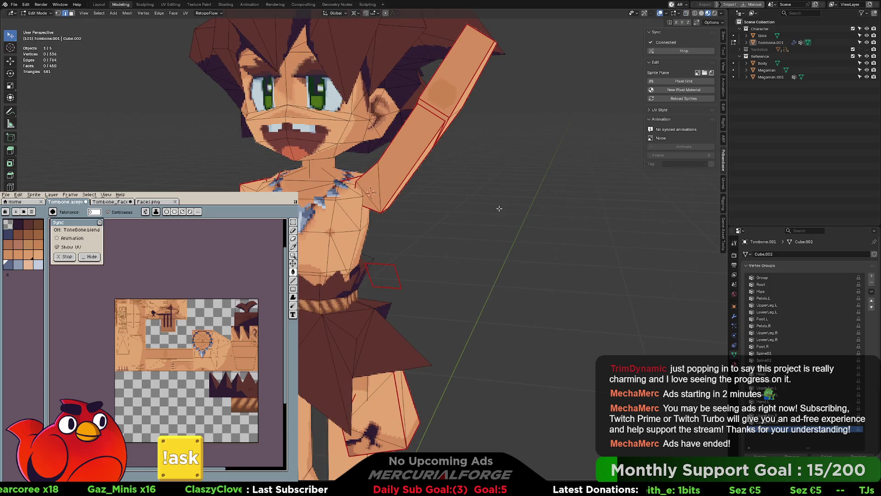
pyautogui.hotkey('shift', 'alt', 'z')
pyautogui.scroll(-5, 496, 206)
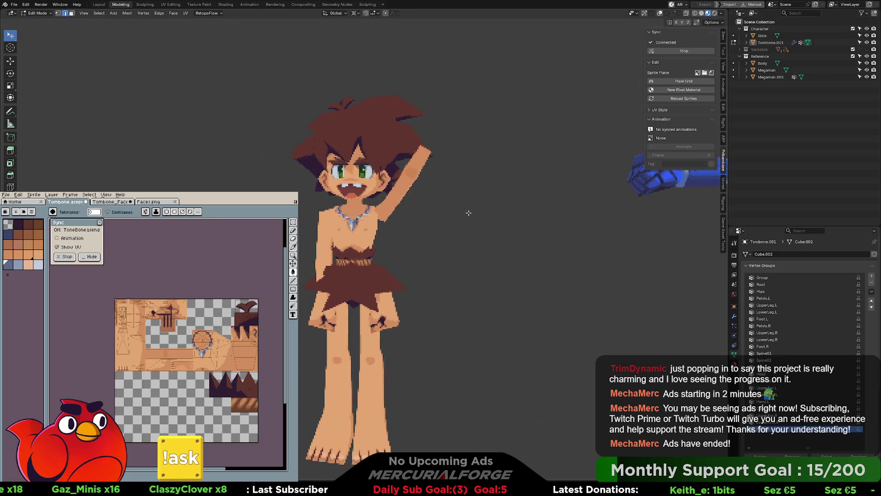
pyautogui.scroll(3, 468, 212)
pyautogui.moveTo(468, 211)
pyautogui.mouseDown(button='middle')
pyautogui.moveTo(476, 209)
pyautogui.moveTo(333, 215)
pyautogui.moveTo(479, 215)
pyautogui.mouseUp(button='middle')
pyautogui.scroll(-4, 479, 216)
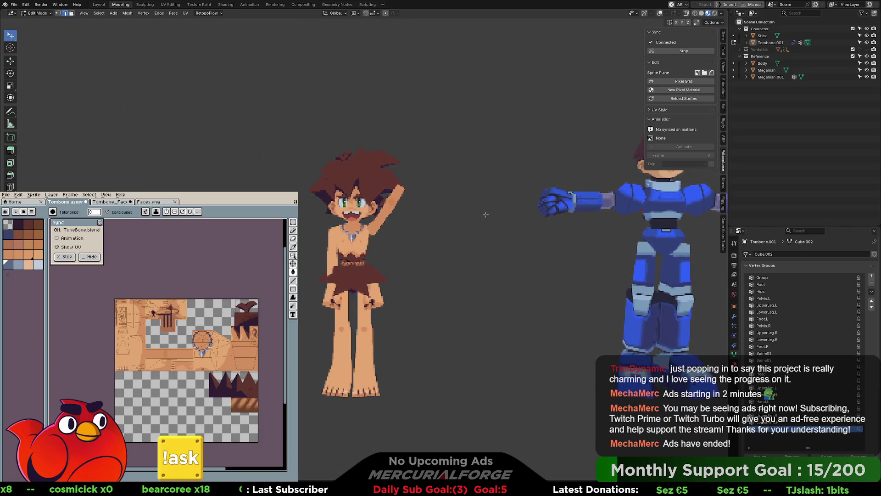
pyautogui.scroll(3, 485, 214)
pyautogui.scroll(1, 486, 214)
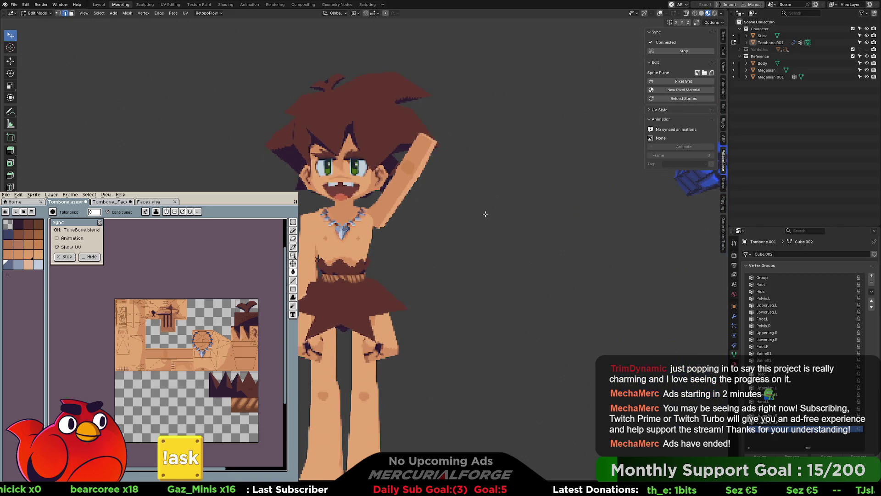
pyautogui.press('Tab')
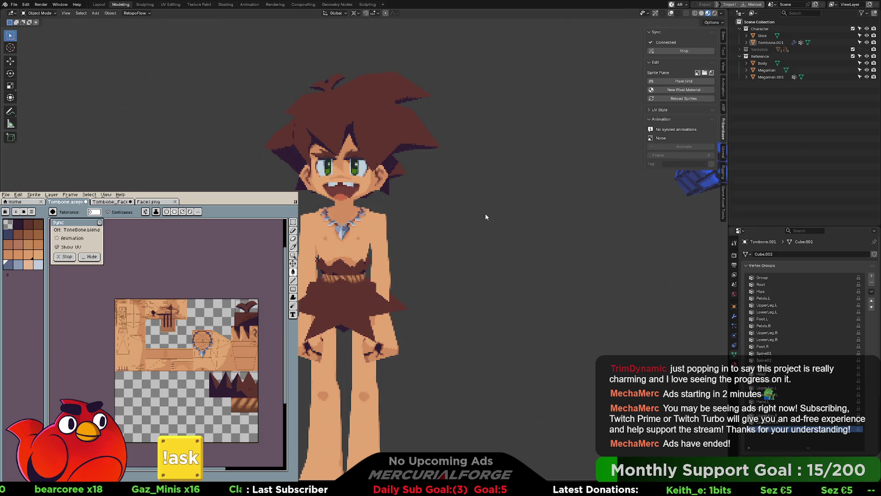
# In Tombone.001's mesh, select the chest and arms with L and move them off the body
pyautogui.scroll(4, 390, 234)
pyautogui.click(390, 233)
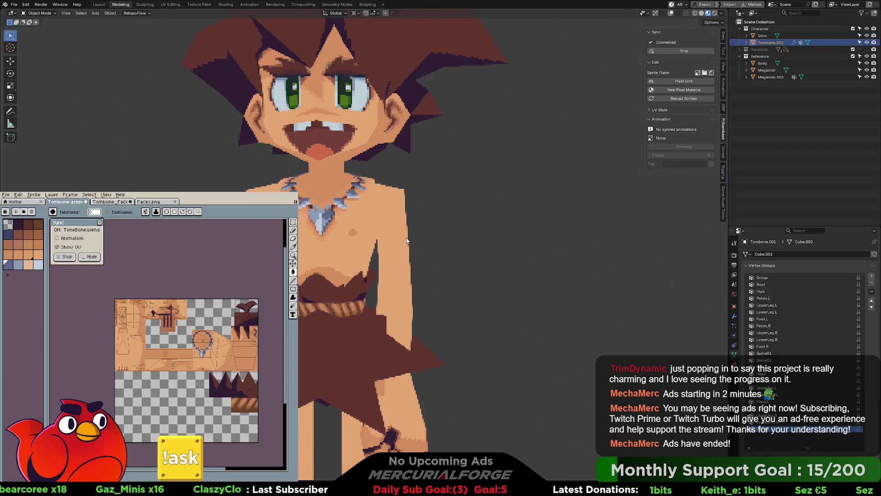
pyautogui.scroll(-4, 399, 254)
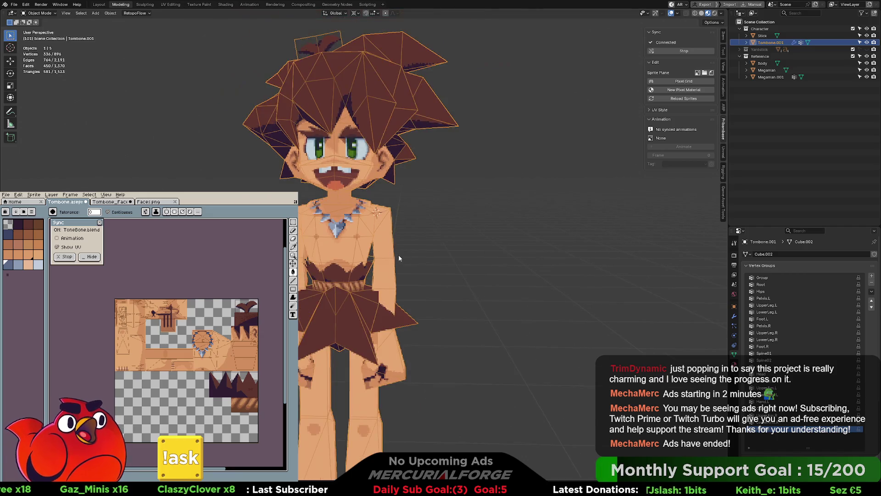
pyautogui.press('Tab')
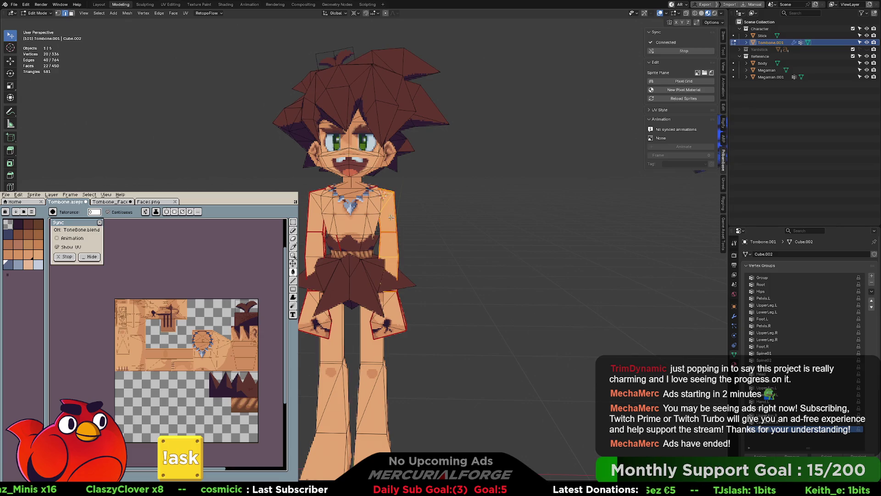
pyautogui.press('l')
pyautogui.press('l')
pyautogui.press('g')
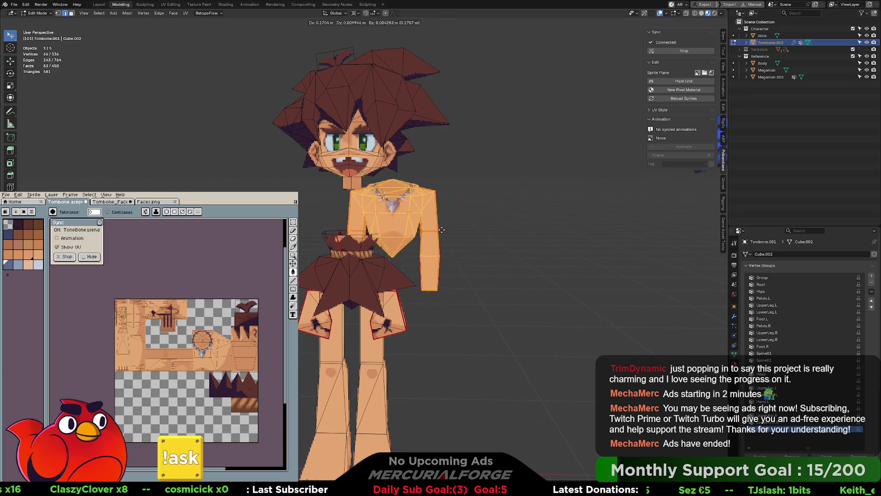
pyautogui.click(531, 172)
# Clear the mesh selection, reselect the whole character in Object Mode, and show the Object menu
pyautogui.scroll(6, 378, 219)
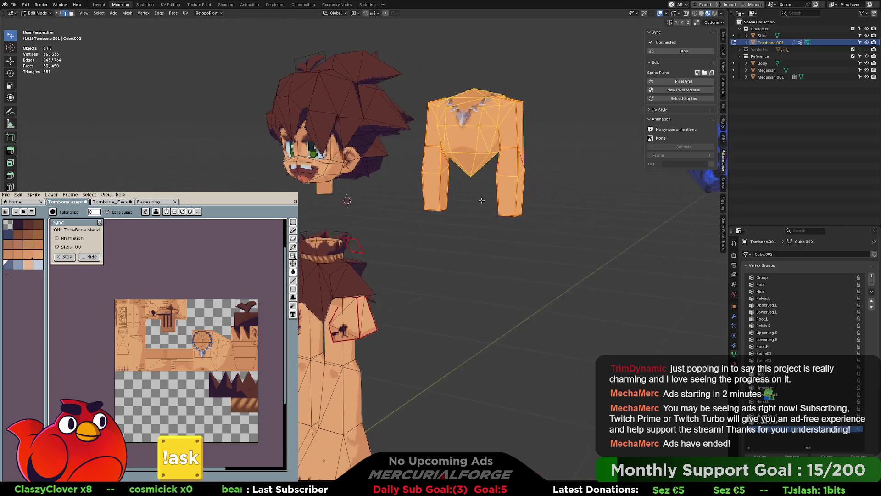
pyautogui.press('KP_Decimal')
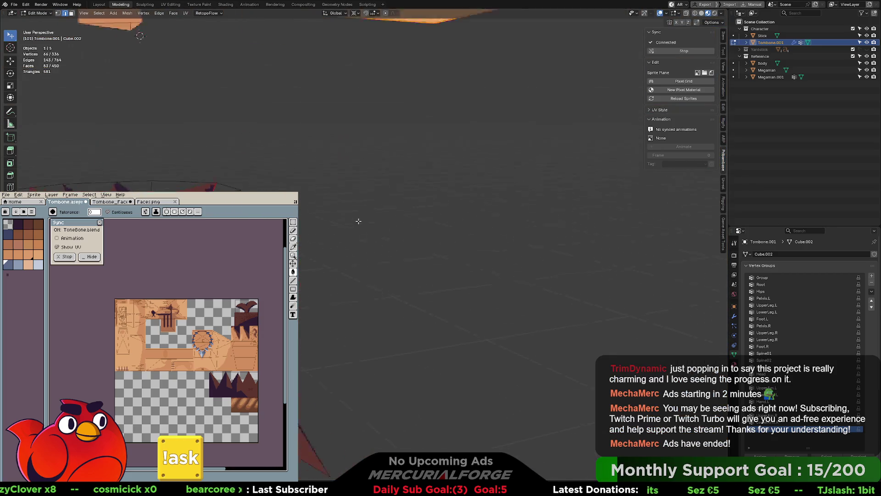
pyautogui.scroll(-6, 396, 218)
pyautogui.moveTo(396, 217); pyautogui.dragTo(472, 152, button='middle')
pyautogui.hotkey('alt', 'a')
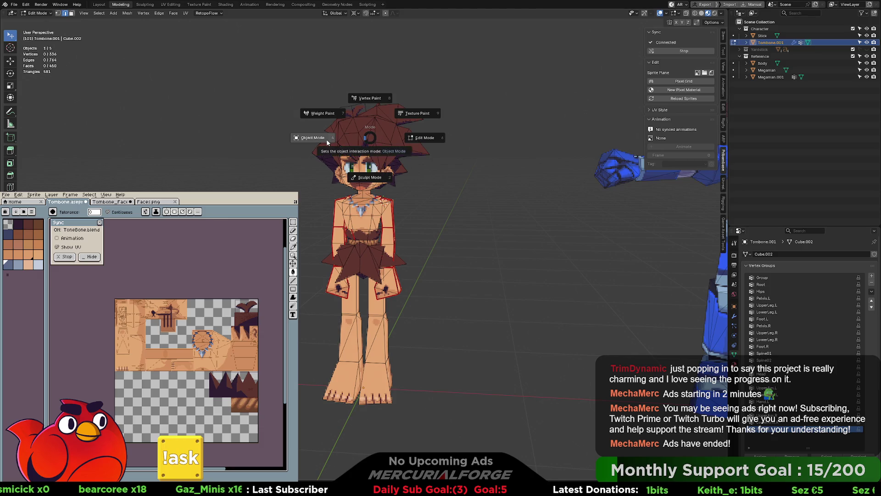
pyautogui.press('Tab')
pyautogui.click(410, 212)
pyautogui.click(376, 223)
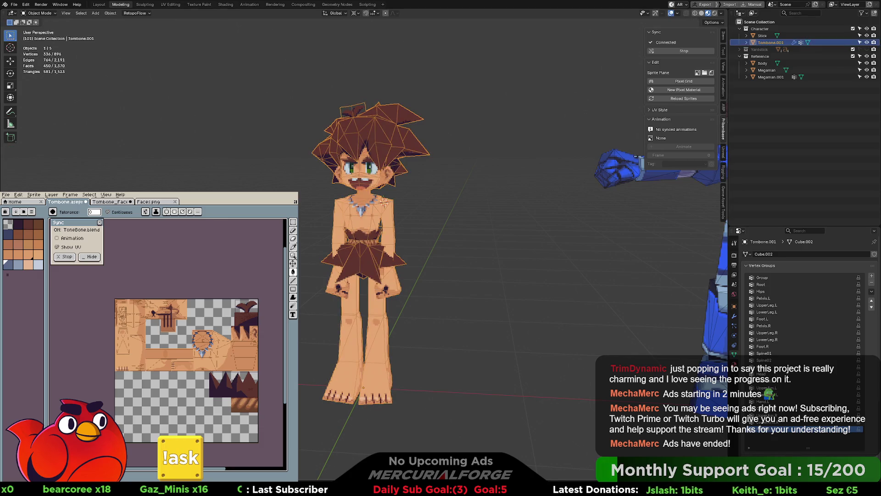
pyautogui.click(110, 15)
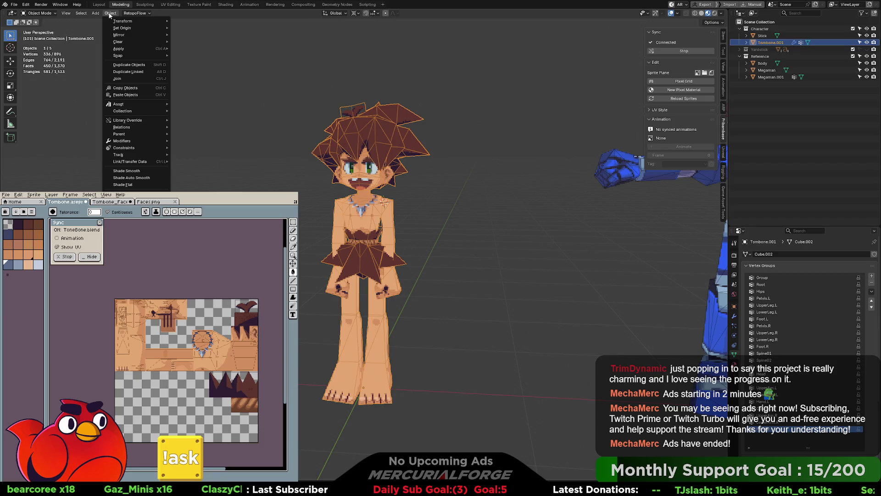
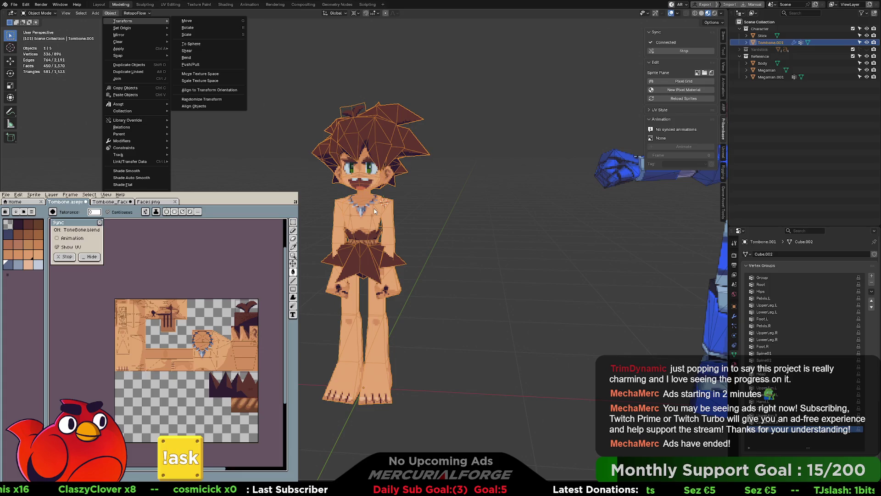
# Enter Edit Mode on the caveboy mesh and box-select all of its geometry with X-ray off
pyautogui.hotkey('ctrl', 'Tab')
pyautogui.click(405, 200)
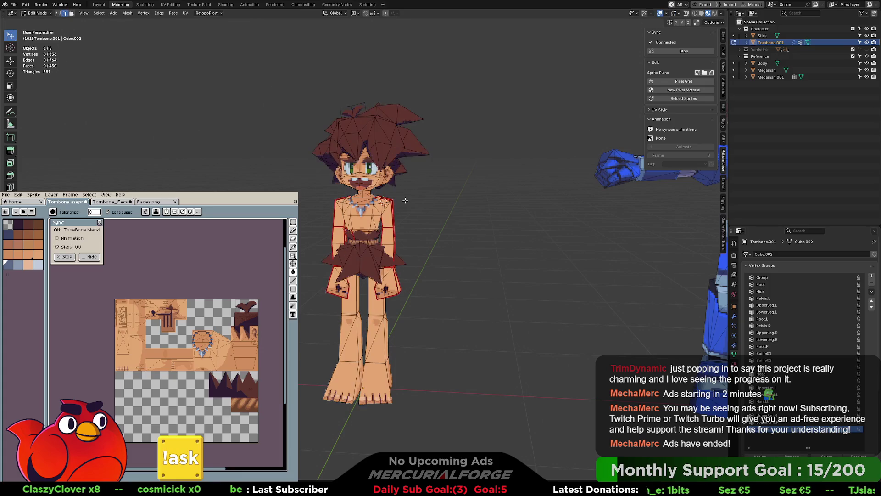
pyautogui.hotkey('shift', 'alt', 'z')
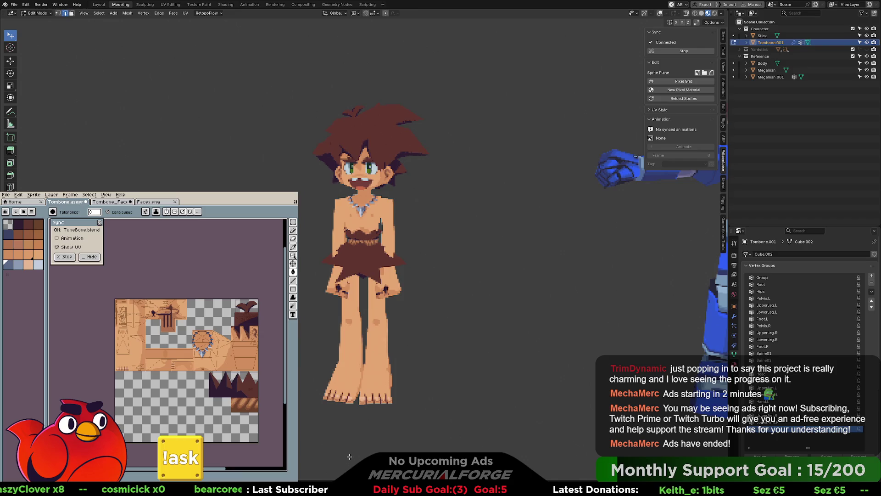
pyautogui.hotkey('shift', 'alt', 'z')
pyautogui.moveTo(481, 447)
pyautogui.mouseDown()
pyautogui.moveTo(367, 250)
pyautogui.moveTo(299, 56)
pyautogui.moveTo(284, 56)
pyautogui.mouseUp()
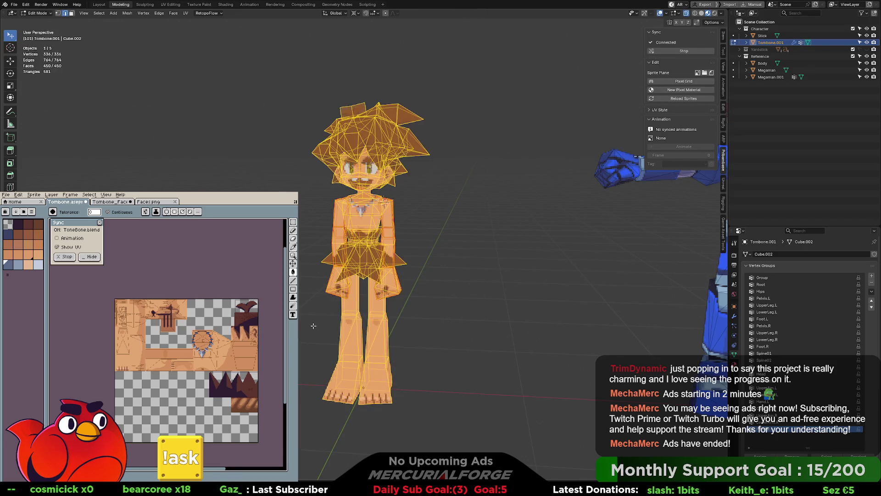
pyautogui.hotkey('alt', 'z')
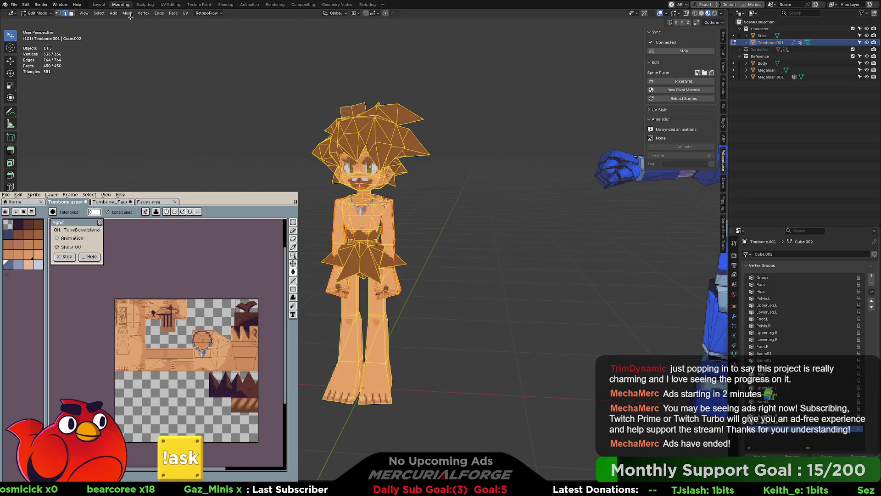
# Run Mesh > Clean Up > Delete Loose on the selected mesh
pyautogui.click(160, 12)
pyautogui.moveTo(128, 13)
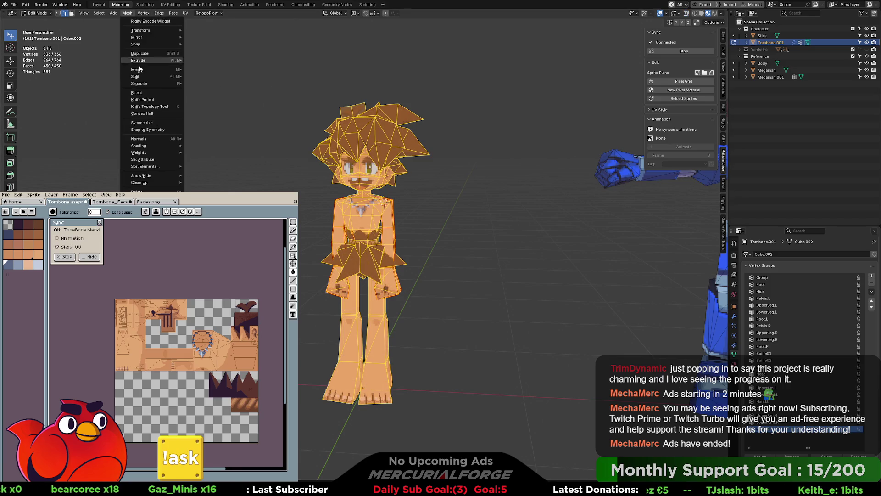
pyautogui.moveTo(183, 184)
pyautogui.click(219, 182)
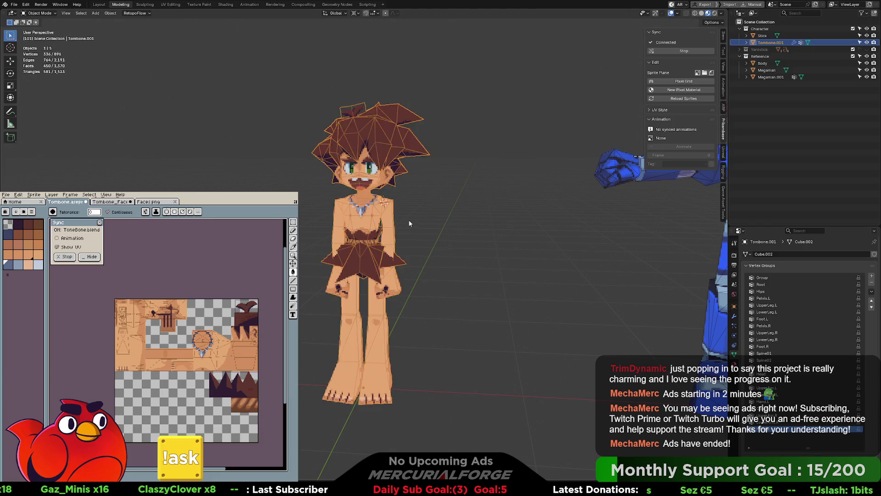
# L-select the right arm and torso islands, test-grab them, then cancel and deselect
pyautogui.press('l')
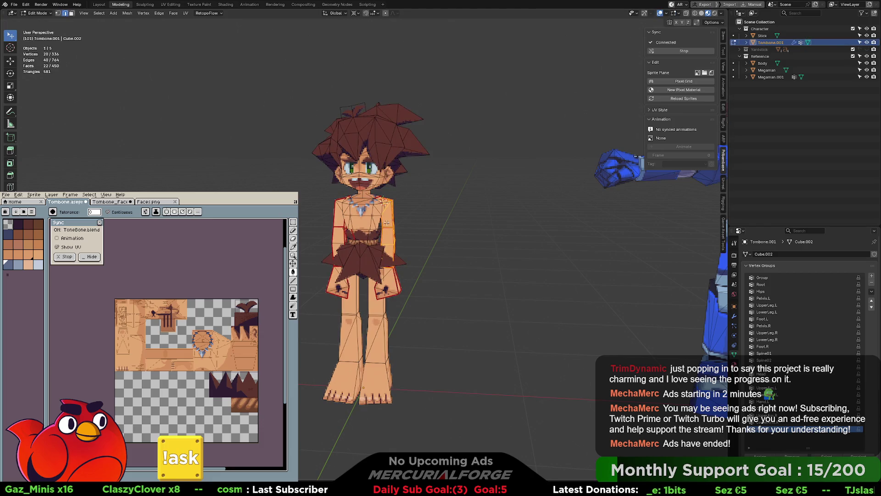
pyautogui.press('l')
pyautogui.press('g')
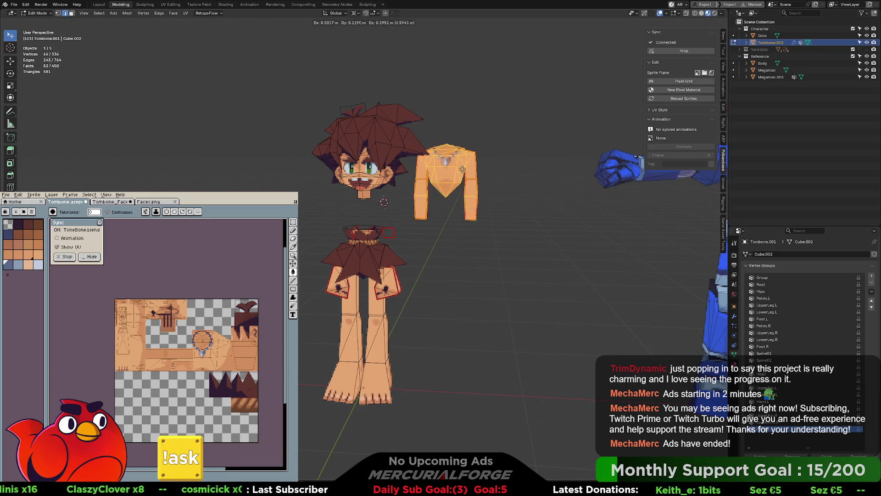
pyautogui.press('Escape')
pyautogui.hotkey('alt', 'a')
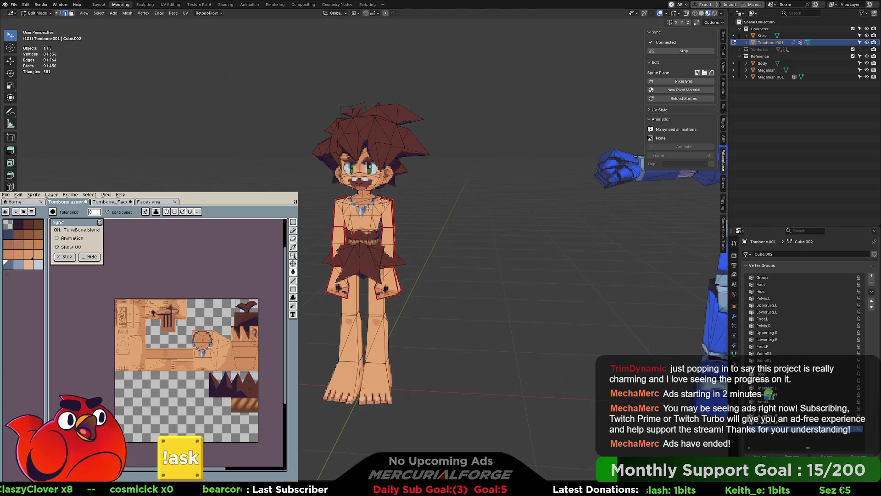
# Select an edge on the torso's right side and browse the Mesh menu without running anything
pyautogui.click(396, 212)
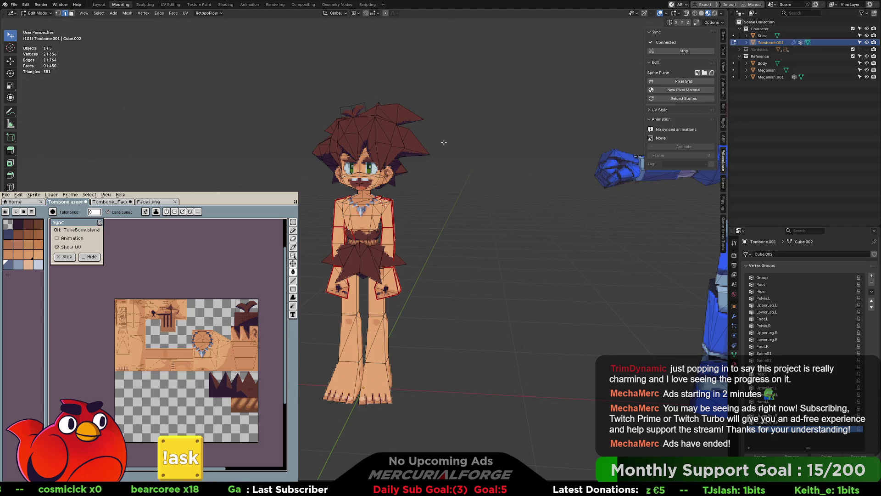
pyautogui.click(127, 13)
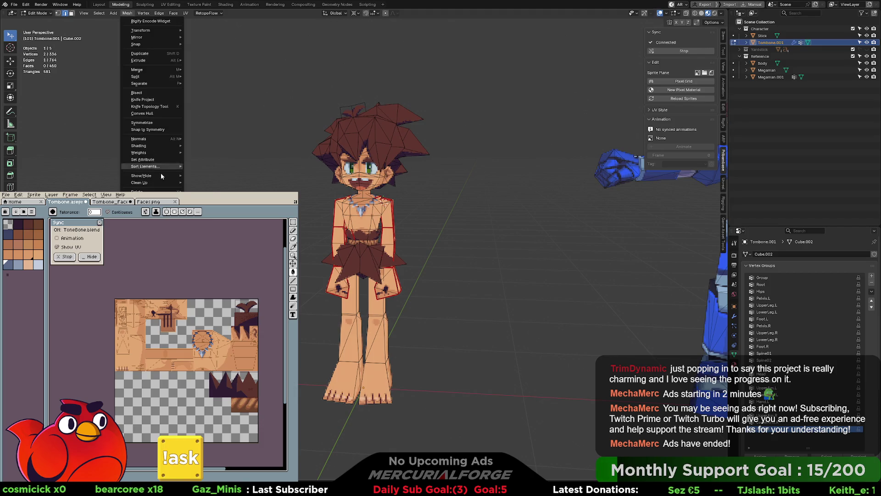
pyautogui.moveTo(163, 184)
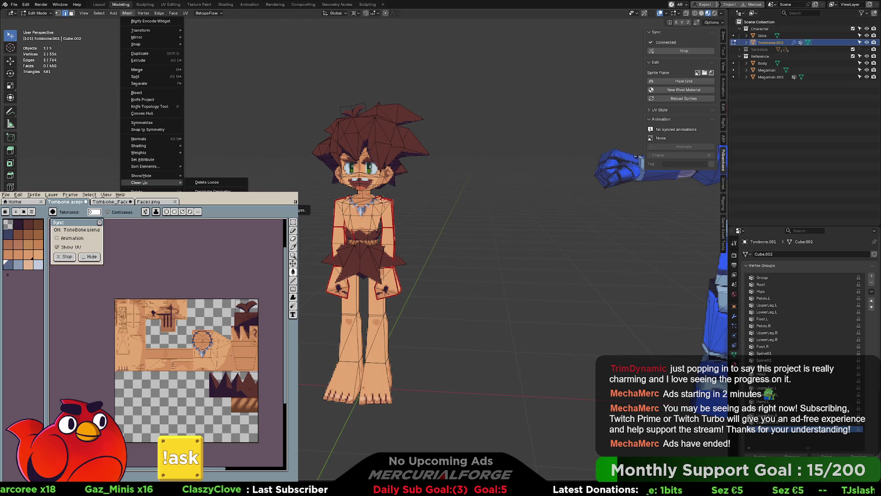
pyautogui.press('Escape')
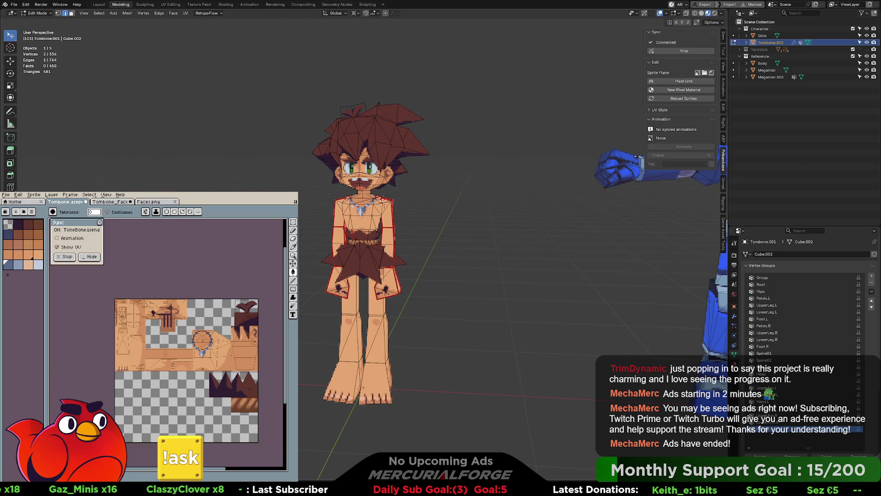
# L-select the right arm and torso islands and test-move them, then cancel
pyautogui.press('l')
pyautogui.press('l')
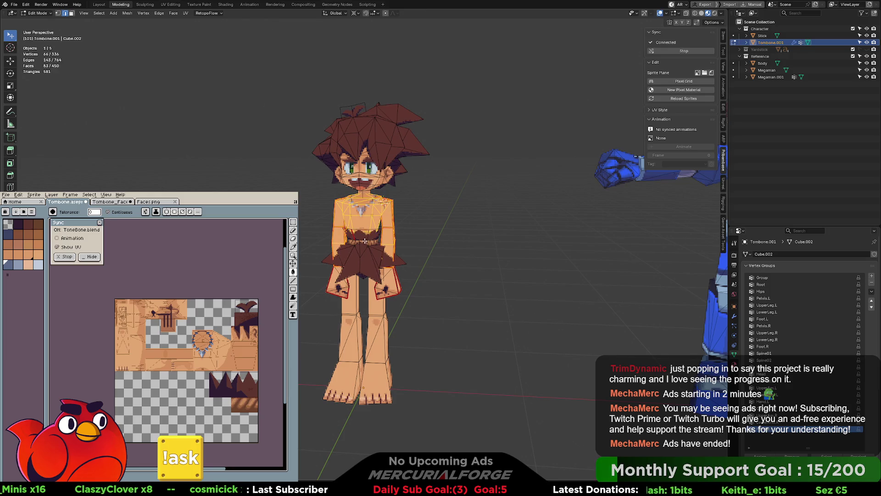
pyautogui.press('l')
pyautogui.press('l')
pyautogui.press('l')
pyautogui.press('l')
pyautogui.press('l')
pyautogui.press('l')
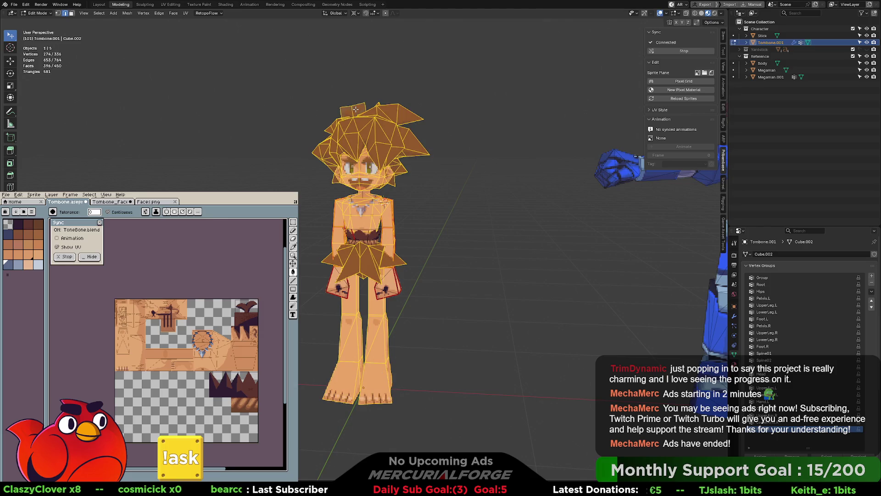
pyautogui.press('g')
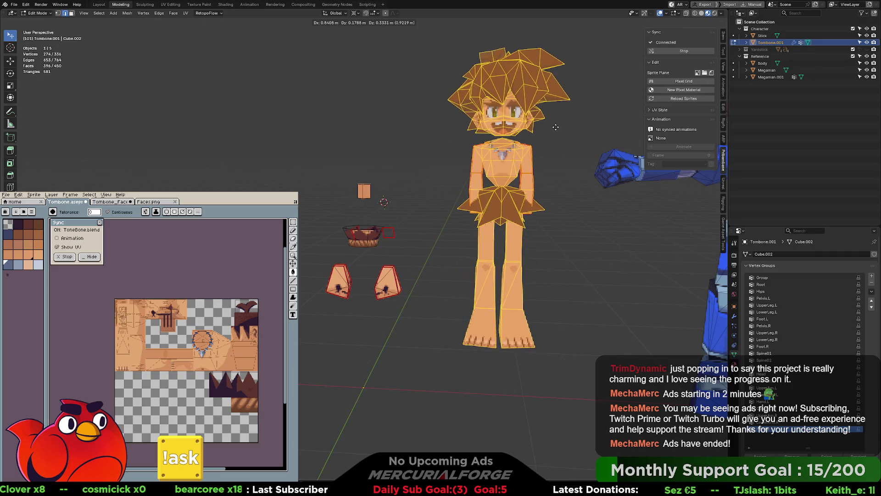
pyautogui.press('Escape')
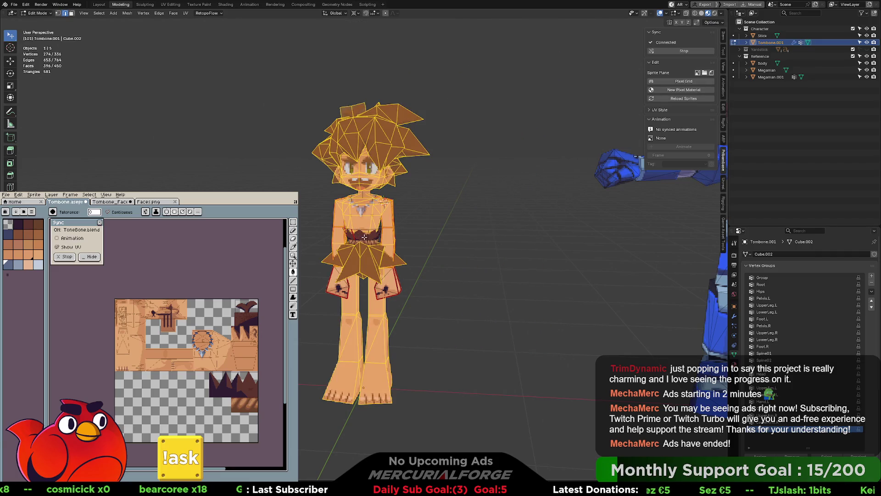
# Add the belt and right glove to the selection, try moving it up-left, then undo
pyautogui.press('l')
pyautogui.press('l')
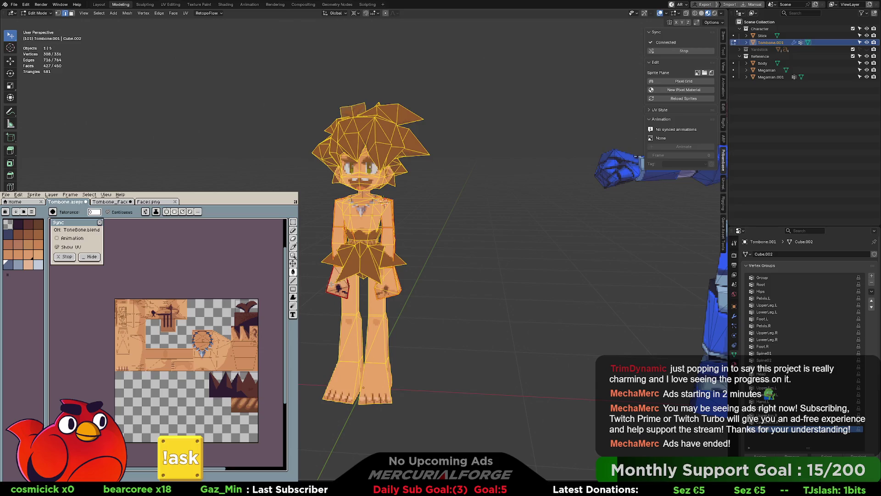
pyautogui.press('l')
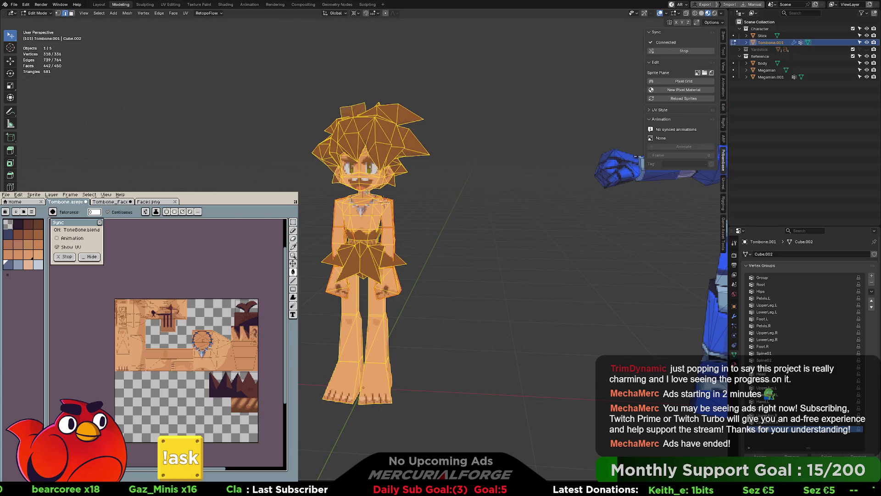
pyautogui.scroll(6, 367, 192)
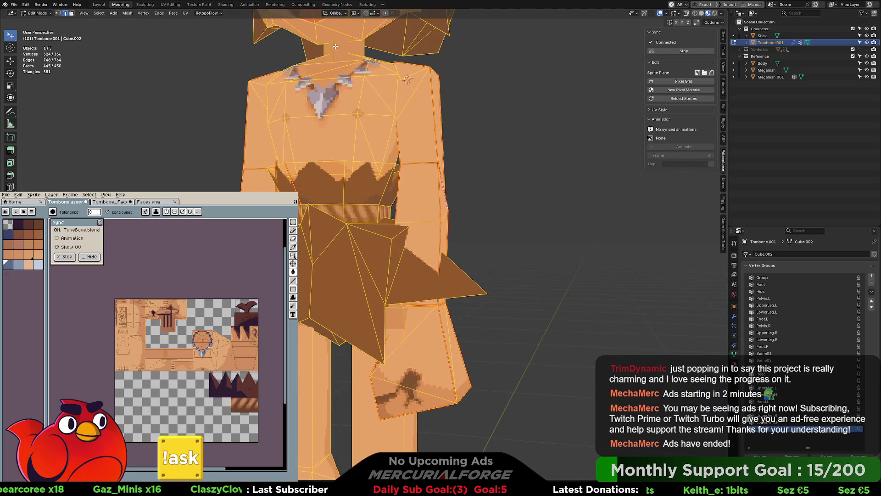
pyautogui.scroll(-6, 336, 46)
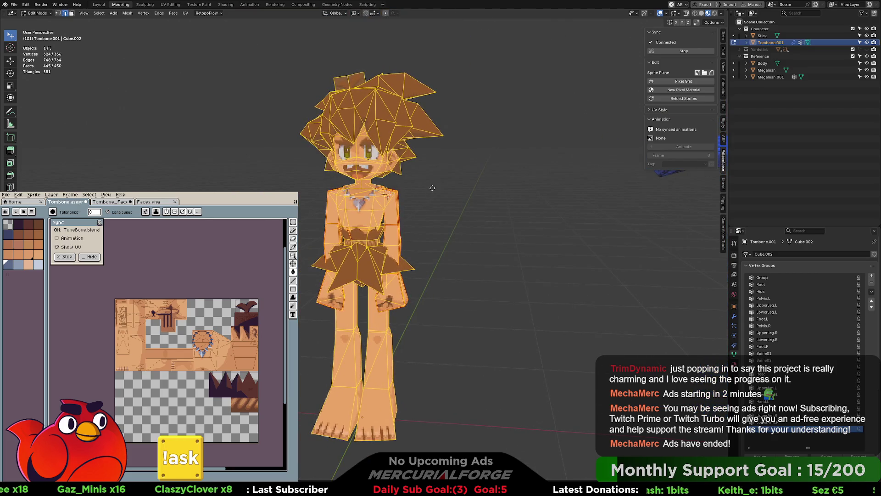
pyautogui.press('g')
pyautogui.click(320, 99)
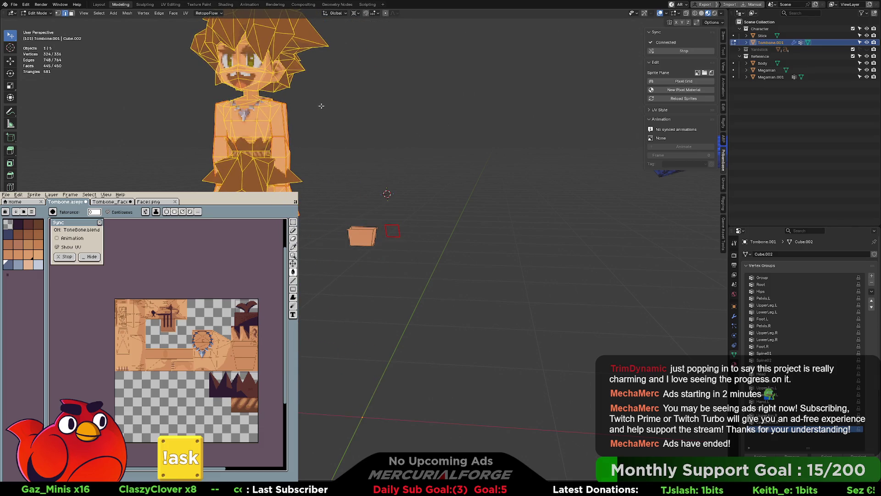
pyautogui.hotkey('ctrl', 'z')
# Check the torso from below, then move the linked parts up and to the left
pyautogui.scroll(4, 362, 271)
pyautogui.scroll(4, 362, 270)
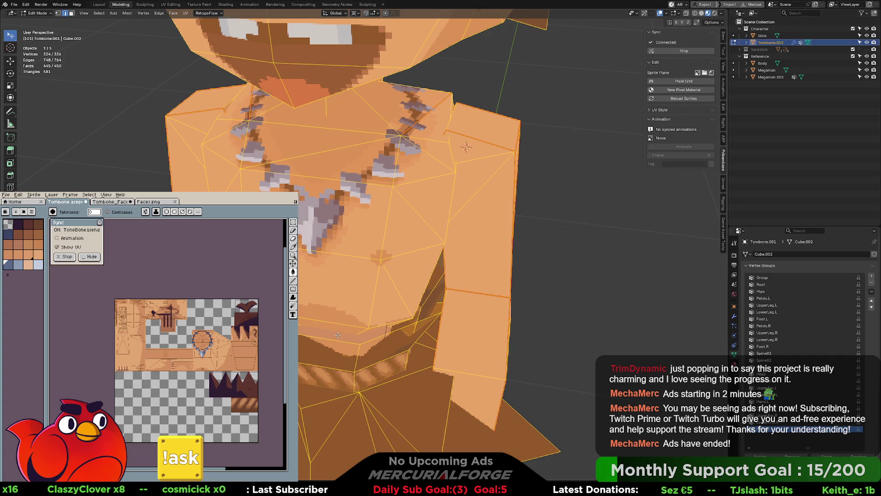
pyautogui.moveTo(337, 335); pyautogui.dragTo(329, 366, button='middle')
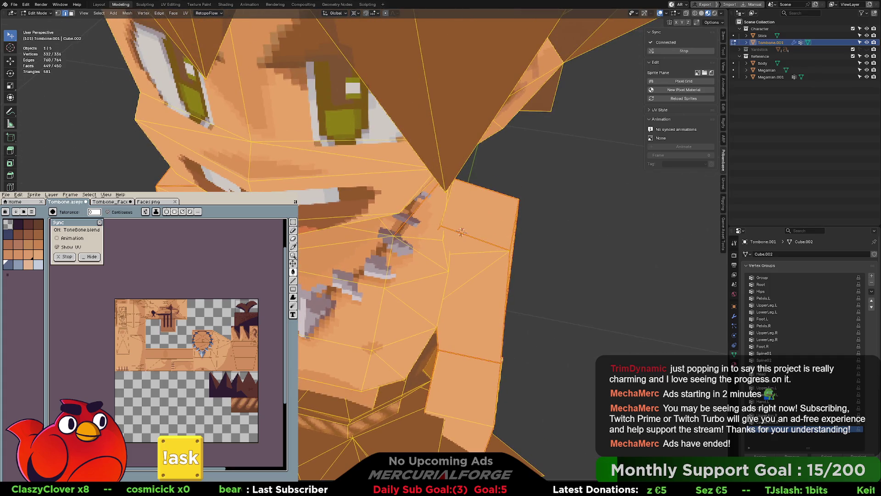
pyautogui.scroll(-10, 323, 384)
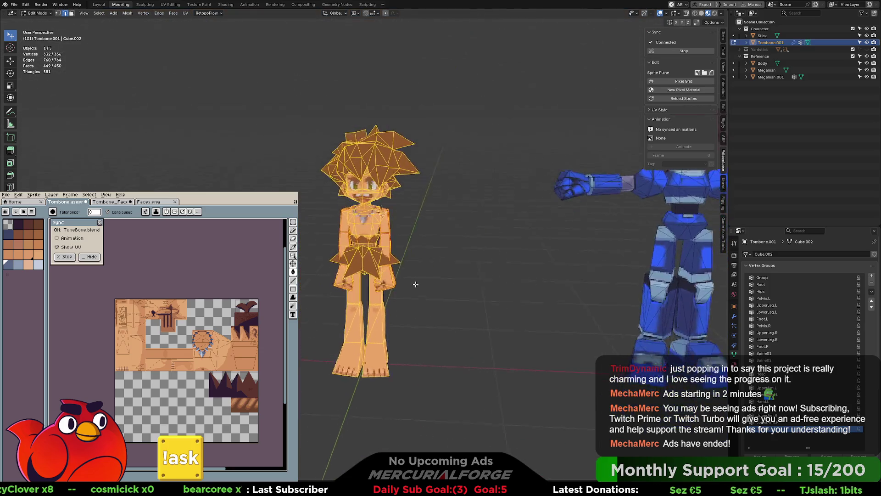
pyautogui.press('g')
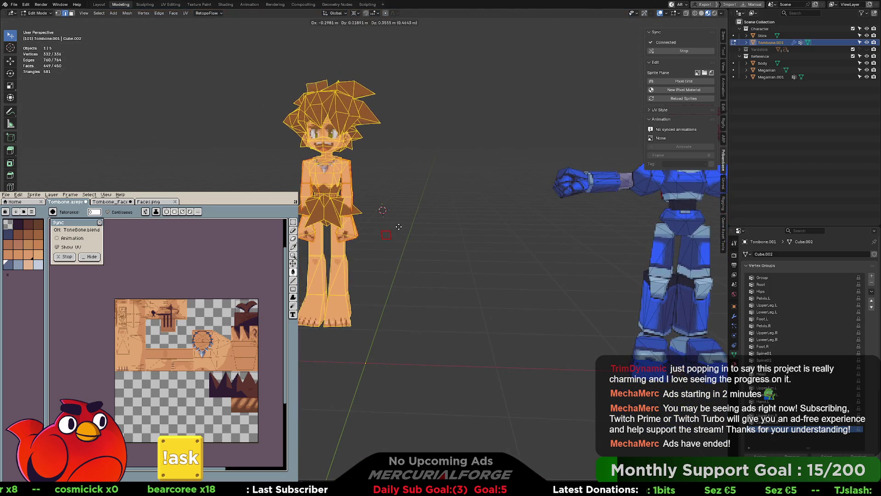
pyautogui.click(397, 255)
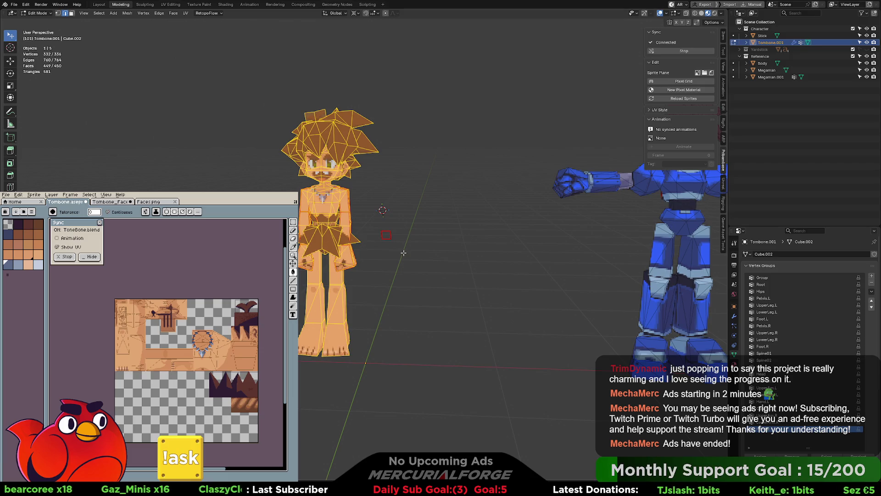
# Orbit around the character to inspect the separated fragment, then return to Object Mode
pyautogui.scroll(6, 383, 189)
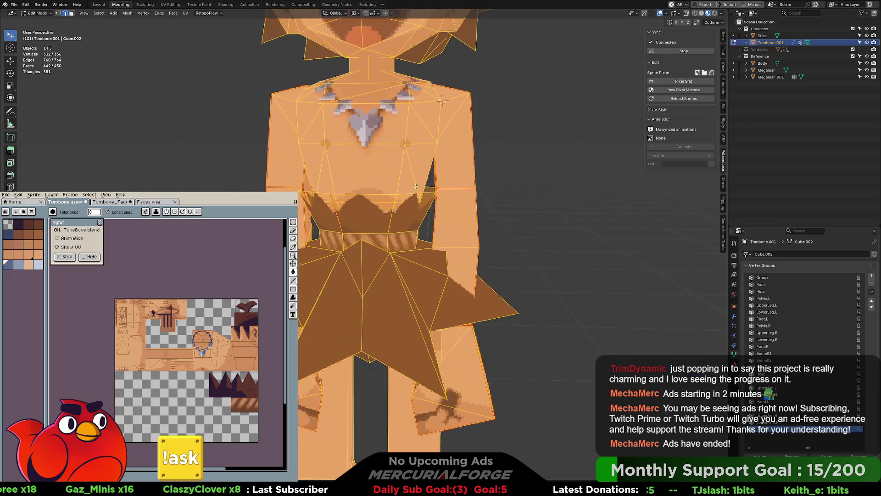
pyautogui.scroll(-2, 387, 187)
pyautogui.moveTo(367, 191); pyautogui.dragTo(366, 217, button='middle')
pyautogui.scroll(5, 365, 218)
pyautogui.press('Tab')
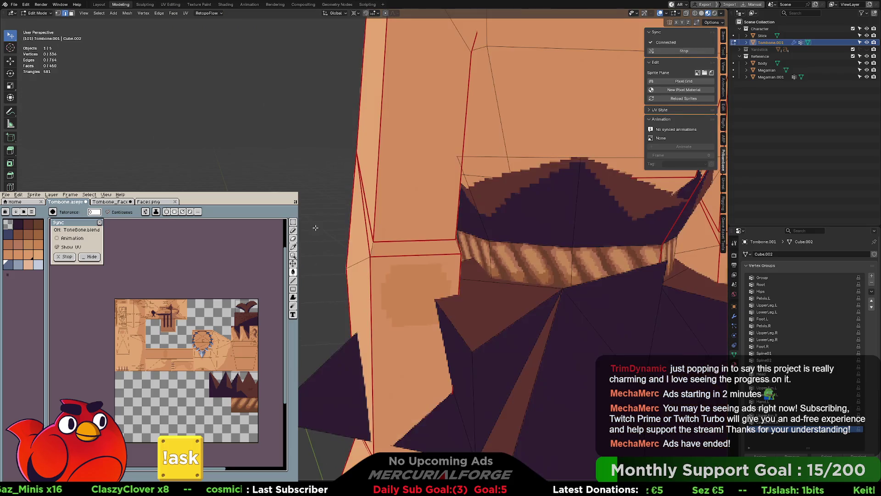
# Select the stray arm piece with L and delete its vertices
pyautogui.scroll(-4, 405, 226)
pyautogui.press('Tab')
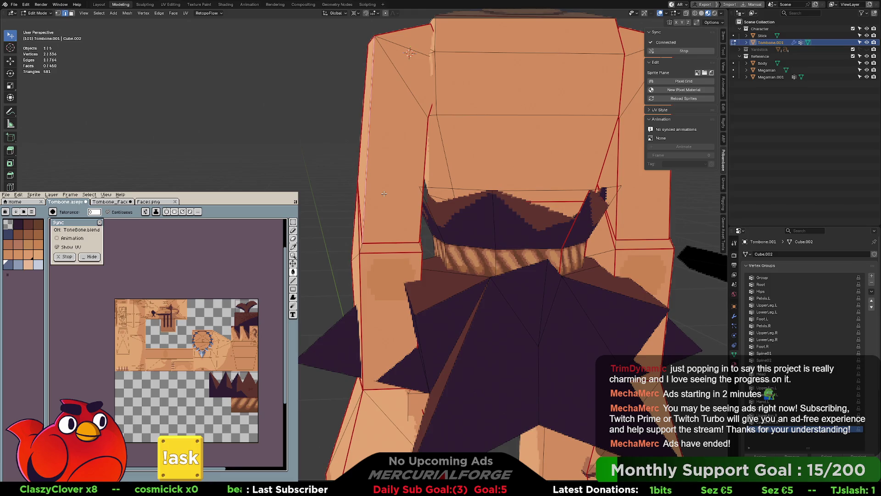
pyautogui.press('l')
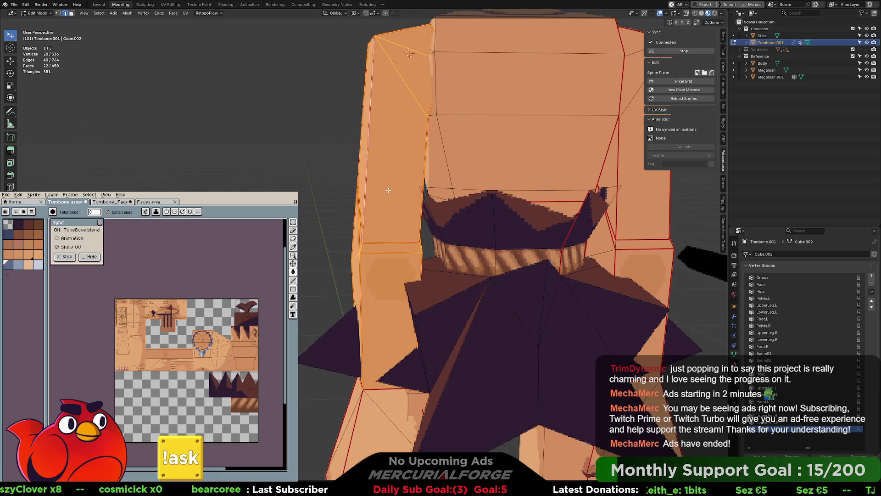
pyautogui.press('x')
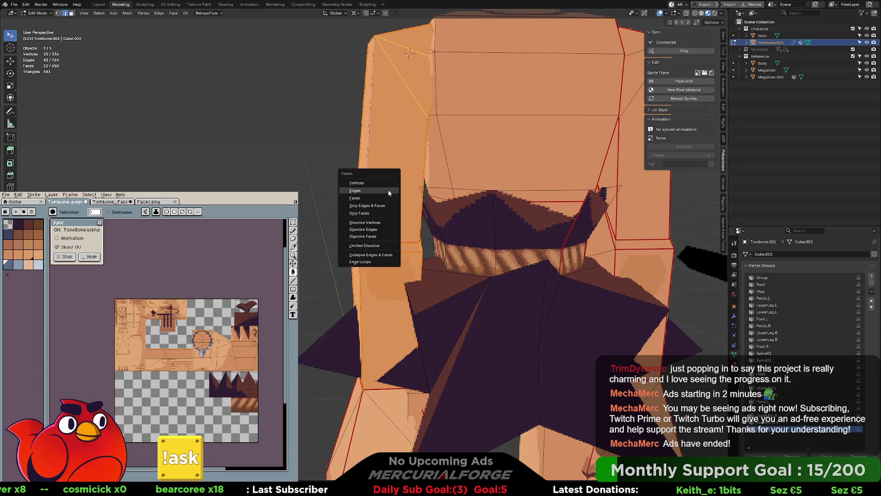
pyautogui.click(385, 198)
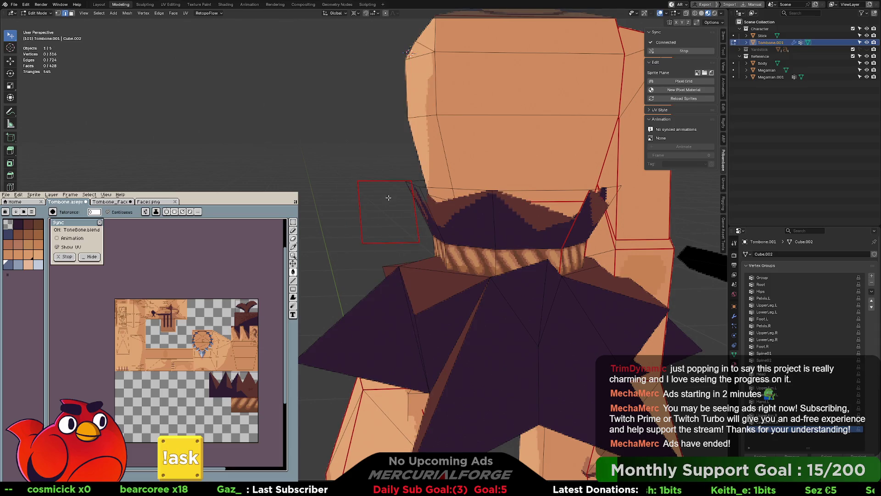
pyautogui.press('Tab')
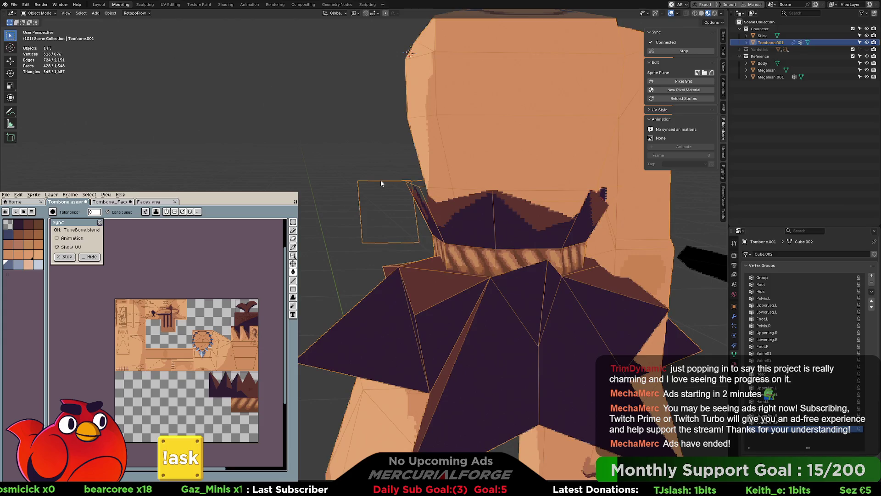
# Select the loose square plane beside the shoulder, delete its face, and return to Object Mode
pyautogui.press('Tab')
pyautogui.click(369, 183)
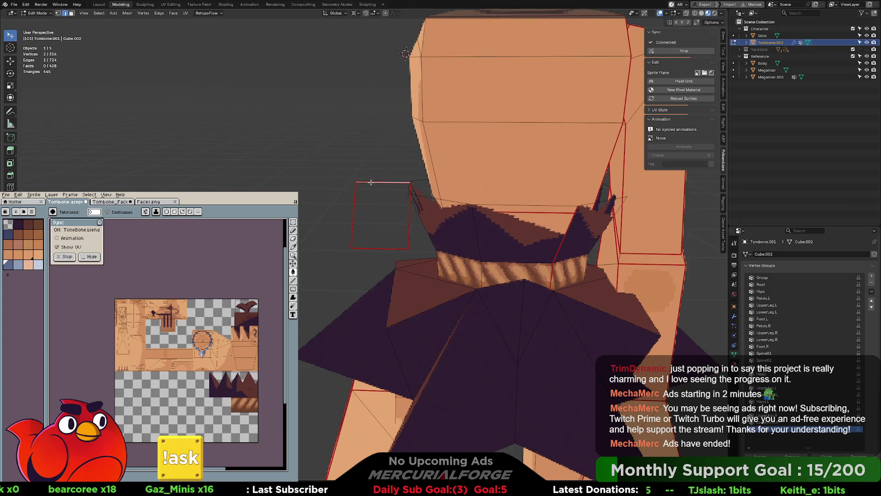
pyautogui.hotkey('ctrl', 'Tab')
pyautogui.click(396, 183)
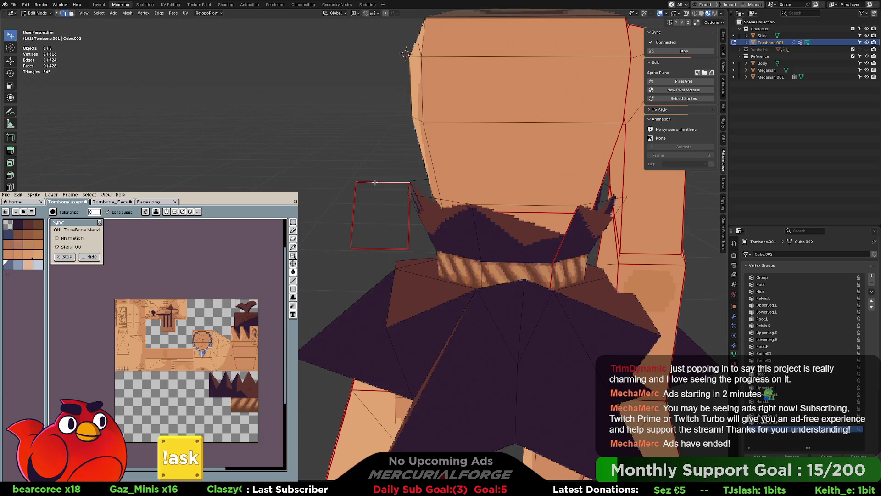
pyautogui.keyDown('shift'); pyautogui.click(378, 247); pyautogui.keyUp('shift')
pyautogui.moveTo(378, 249)
pyautogui.mouseDown(button='middle')
pyautogui.moveTo(512, 220)
pyautogui.moveTo(464, 211)
pyautogui.moveTo(392, 239)
pyautogui.mouseUp(button='middle')
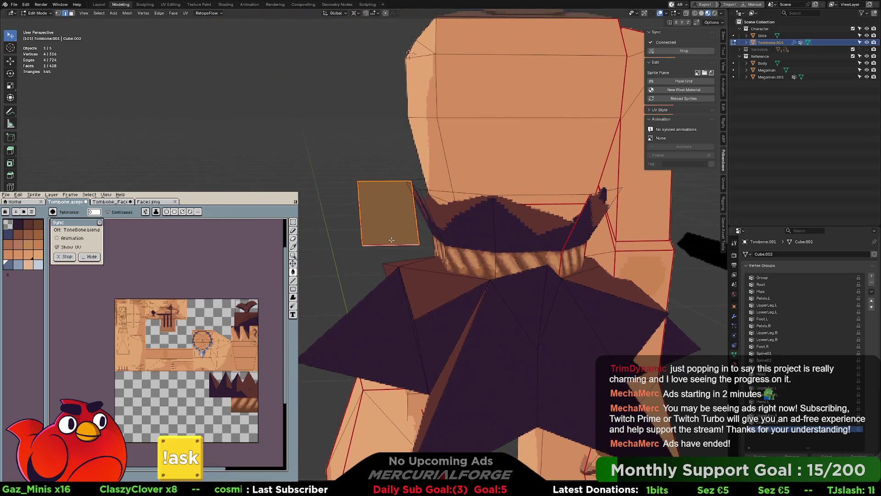
pyautogui.press('x')
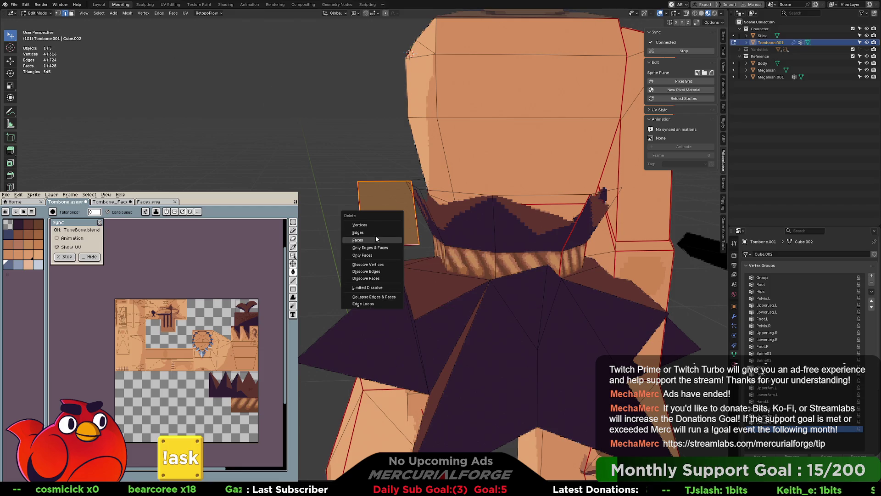
pyautogui.click(375, 233)
pyautogui.scroll(-4, 371, 222)
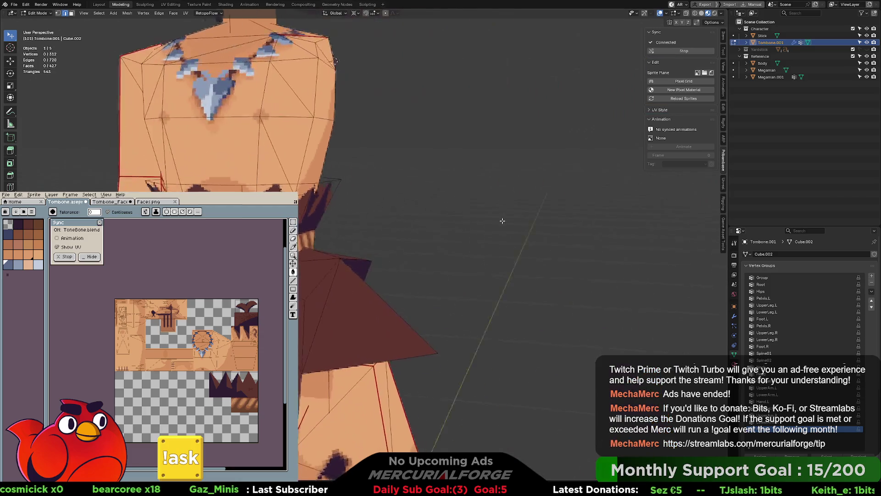
pyautogui.scroll(-3, 450, 232)
pyautogui.press('Tab')
pyautogui.press('Tab')
pyautogui.press('Tab')
pyautogui.press('Tab')
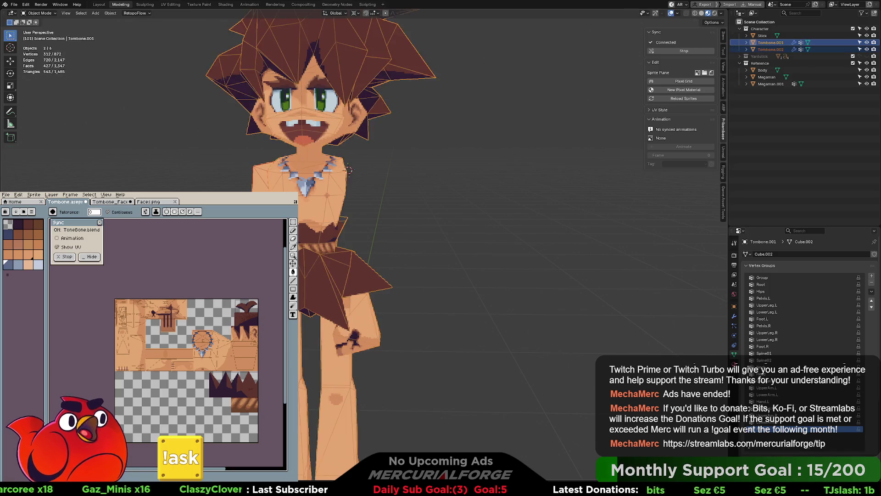
# Separate the selected foot faces into their own object and mirror it across X
pyautogui.press('p')
pyautogui.press('s')
pyautogui.press('Tab')
pyautogui.press('F3')
pyautogui.press('Return')
# Join Tombone.002 into the active Tombone.001 with Ctrl+J
pyautogui.rightClick(261, 126)
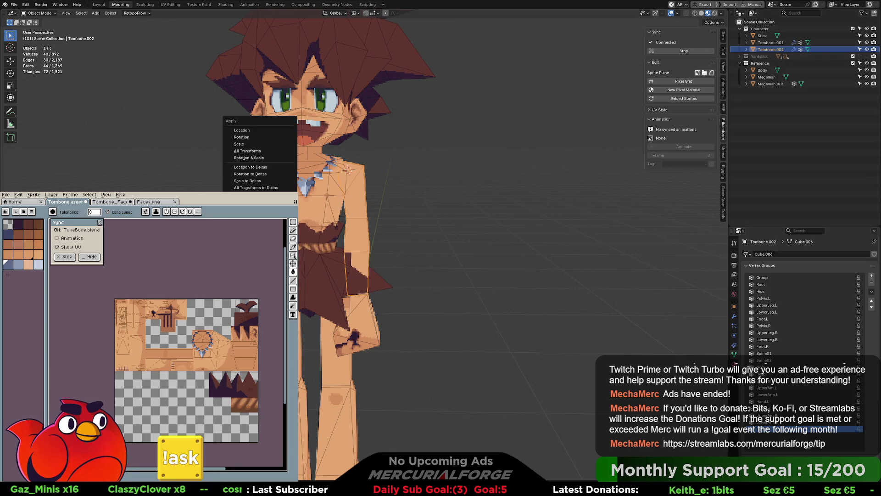
pyautogui.keyDown('shift'); pyautogui.click(317, 203); pyautogui.keyUp('shift')
pyautogui.hotkey('ctrl', 'j')
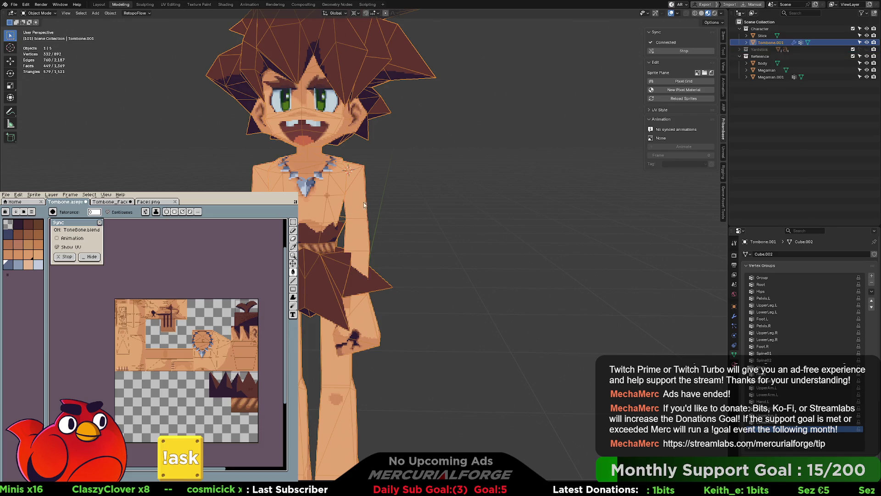
pyautogui.moveTo(385, 216); pyautogui.dragTo(366, 237, button='middle')
pyautogui.press('g')
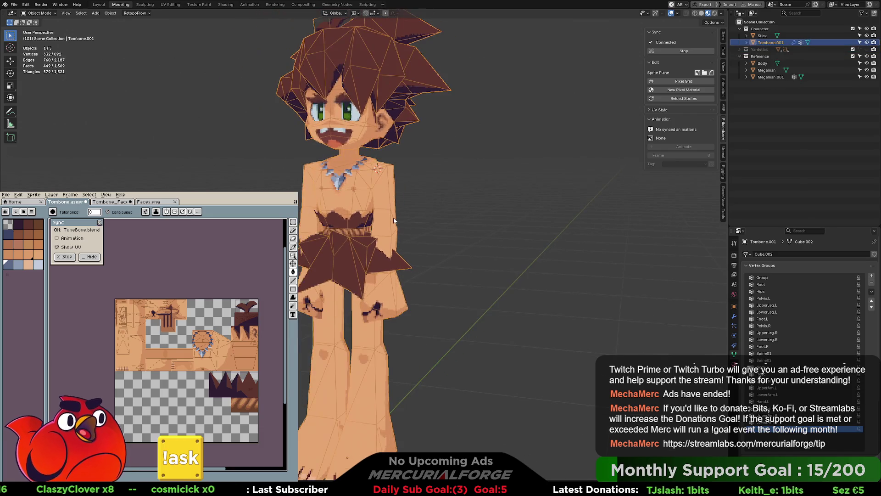
pyautogui.rightClick(376, 186)
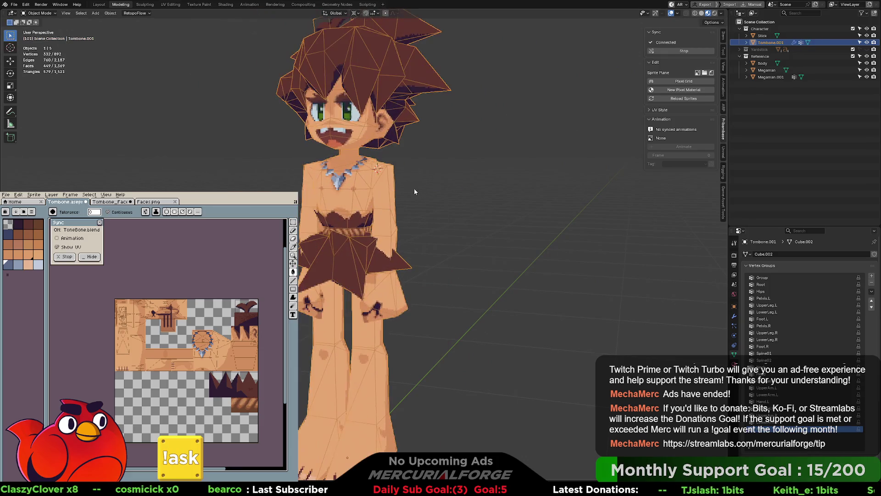
# Zoom out to show the Megaman reference, search F3 for 'cleanup', then edit Tombone.001
pyautogui.scroll(-3, 339, 201)
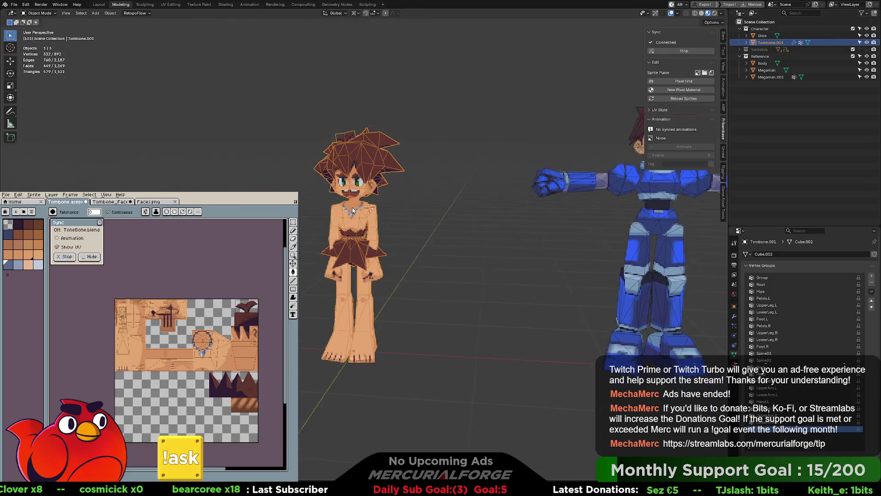
pyautogui.moveTo(352, 210); pyautogui.dragTo(365, 212, button='middle')
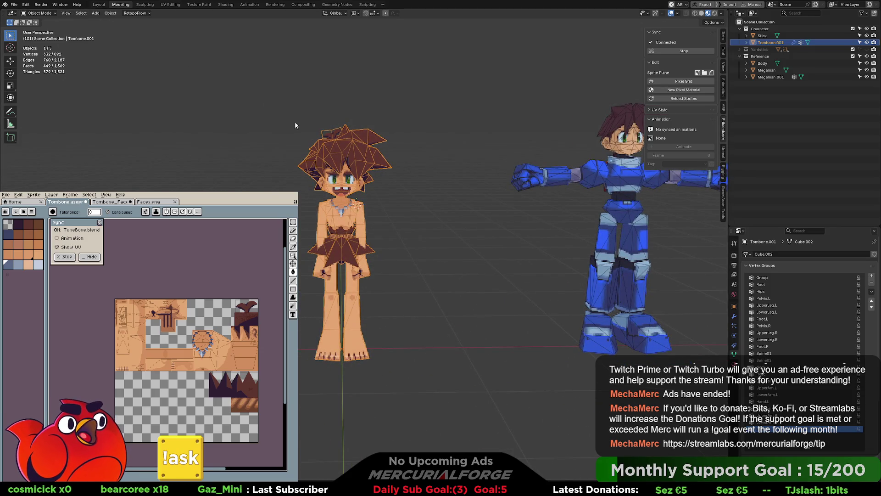
pyautogui.press('F3')
pyautogui.write('cleanup')
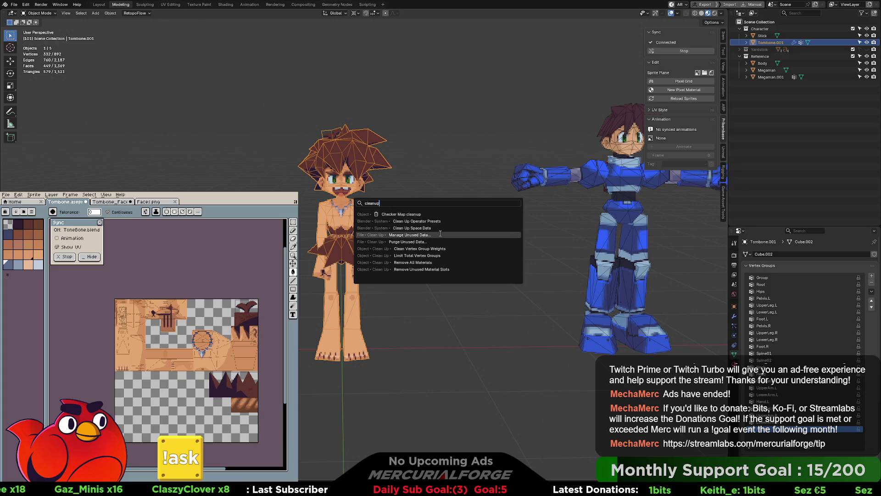
pyautogui.press('Escape')
pyautogui.press('Tab')
pyautogui.moveTo(379, 195); pyautogui.dragTo(360, 198, button='middle')
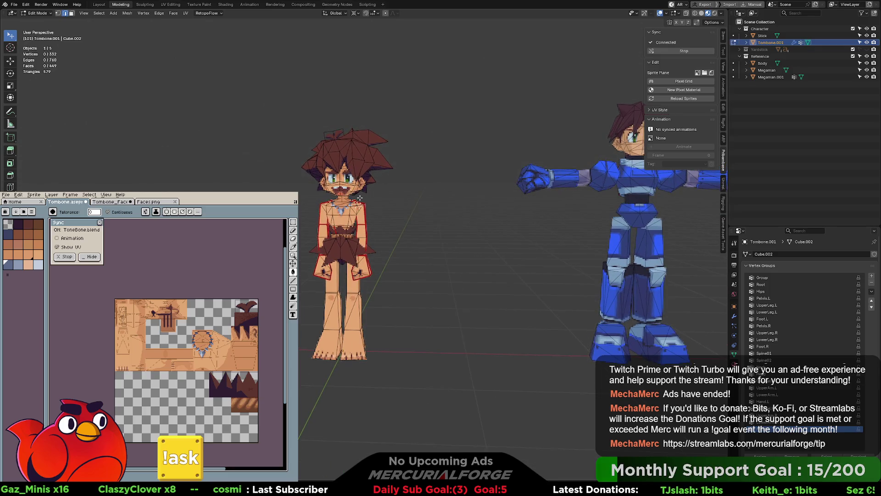
# Browse the Clean Up options, then select two quad faces on the upper lip
pyautogui.click(127, 14)
pyautogui.moveTo(140, 183)
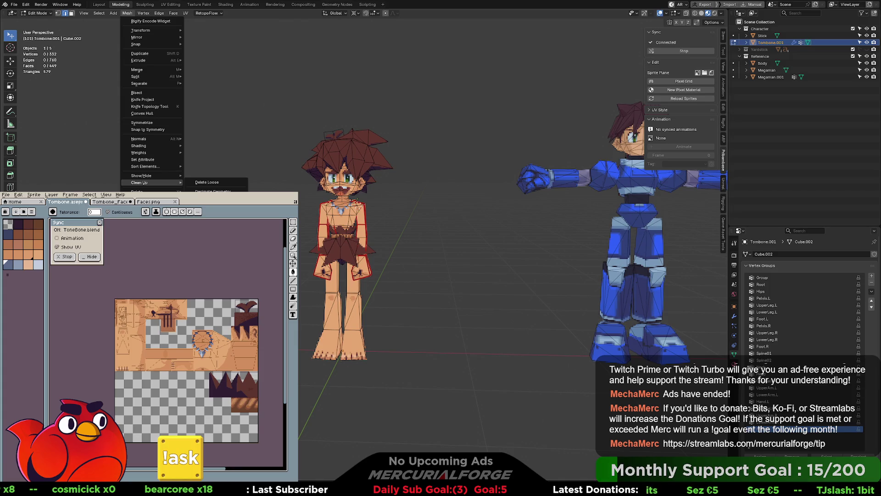
pyautogui.scroll(8, 402, 209)
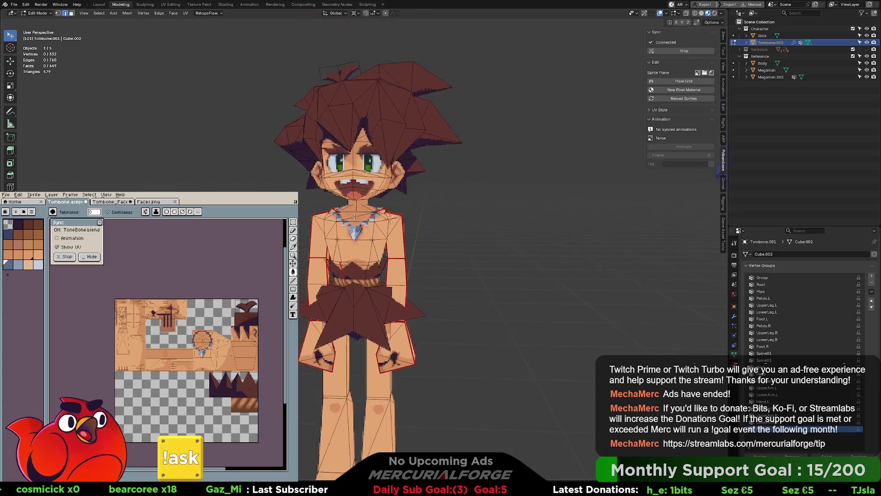
pyautogui.moveTo(402, 210)
pyautogui.mouseDown(button='middle')
pyautogui.moveTo(398, 147)
pyautogui.moveTo(385, 239)
pyautogui.mouseUp(button='middle')
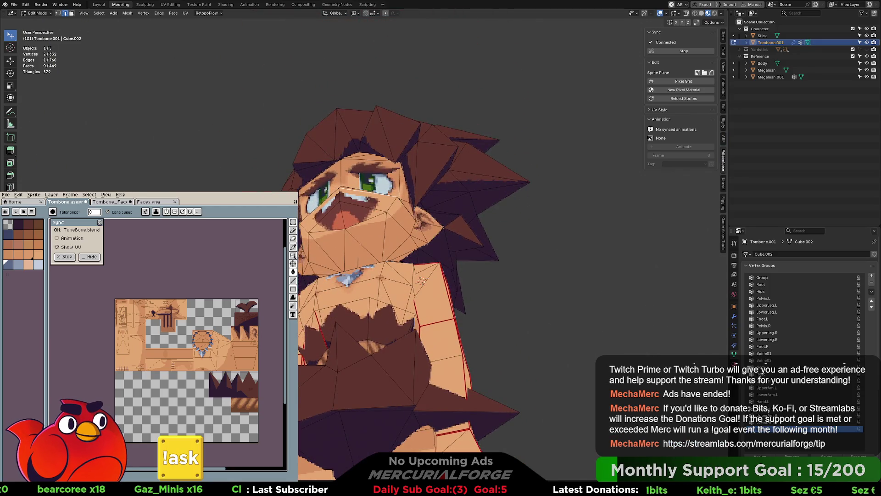
pyautogui.scroll(1, 385, 239)
pyautogui.click(385, 239)
pyautogui.scroll(3, 383, 238)
pyautogui.click(379, 207)
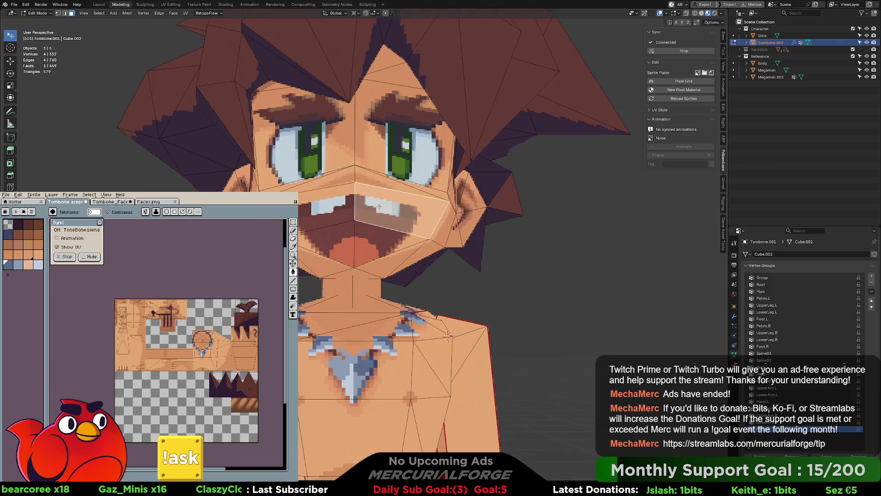
pyautogui.moveTo(372, 231); pyautogui.dragTo(349, 220, button='middle')
pyautogui.keyDown('shift'); pyautogui.click(317, 195); pyautogui.keyUp('shift')
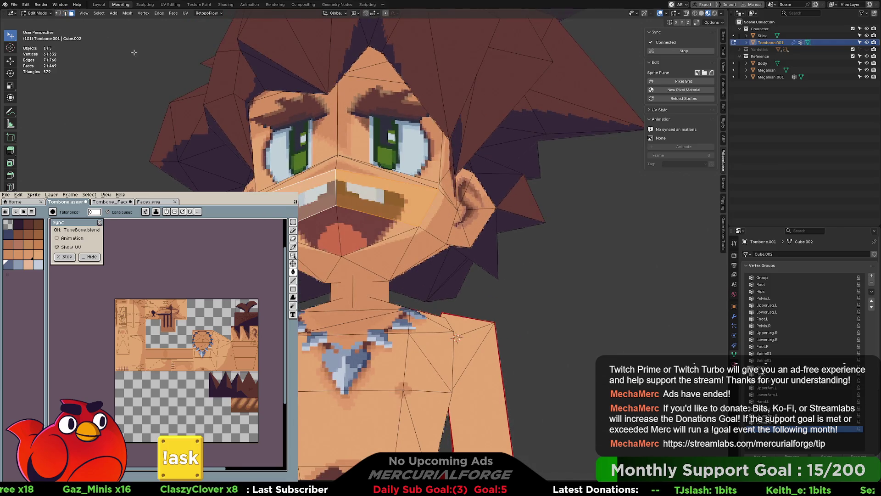
# Select the right-eye and left-eye faces after closing the Mesh menu unused
pyautogui.click(118, 14)
pyautogui.moveTo(127, 13)
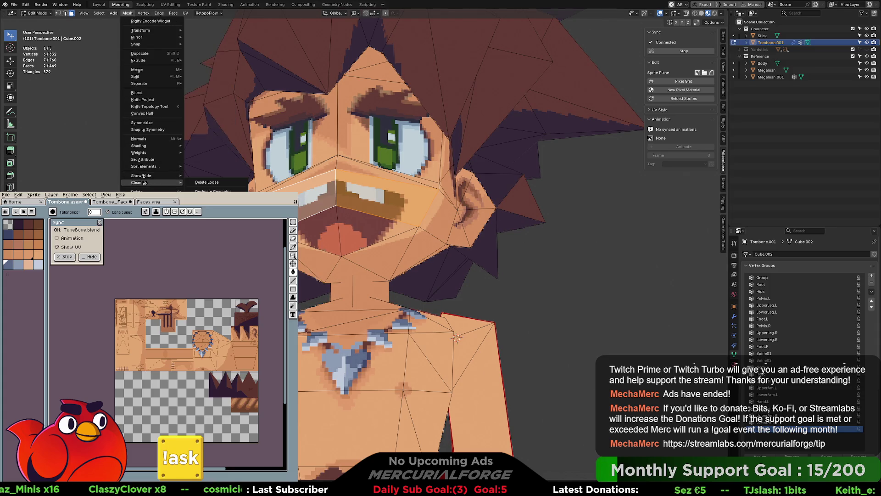
pyautogui.press('Escape')
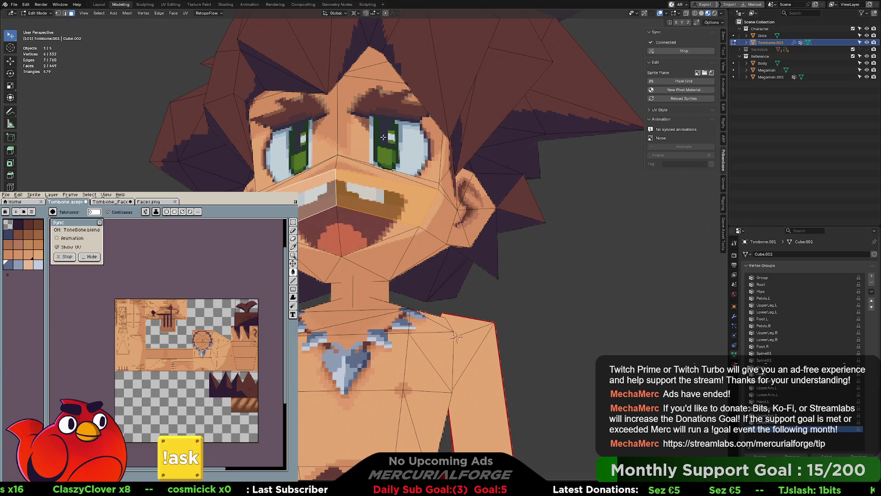
pyautogui.click(383, 137)
pyautogui.keyDown('shift'); pyautogui.click(303, 132); pyautogui.keyUp('shift')
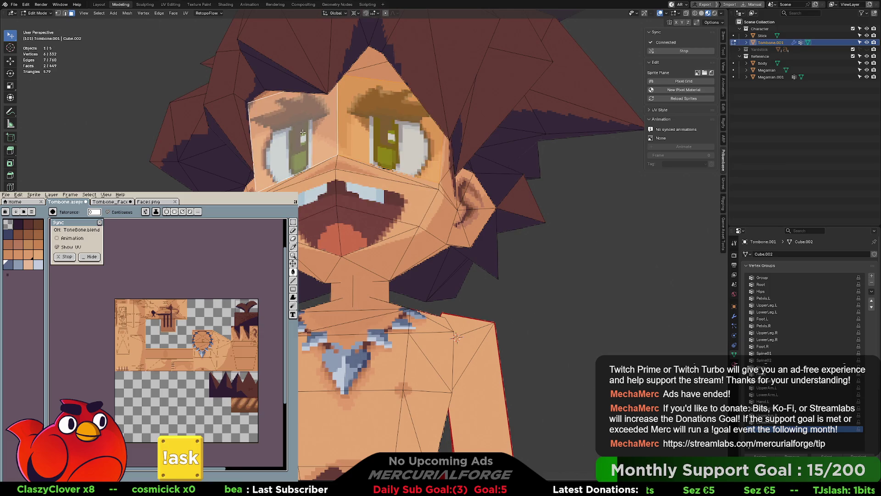
pyautogui.moveTo(305, 132)
pyautogui.mouseDown(button='middle')
pyautogui.moveTo(423, 147)
pyautogui.moveTo(354, 142)
pyautogui.mouseUp(button='middle')
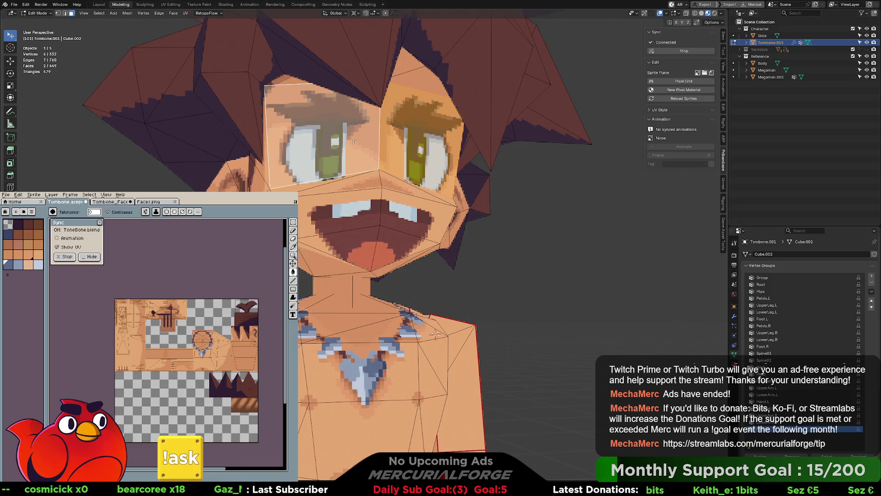
# In vertex select, connect the vertex between the eyes to the right eye corner with J
pyautogui.click(128, 13)
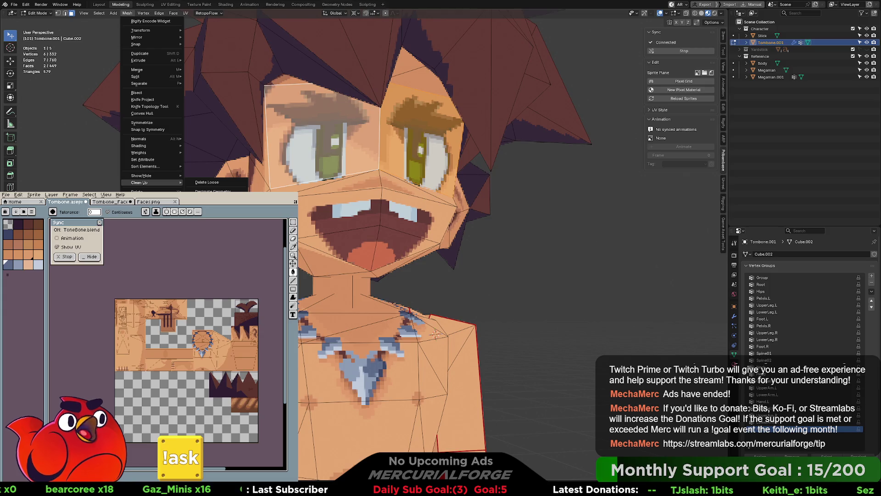
pyautogui.moveTo(406, 237); pyautogui.dragTo(434, 179, button='middle')
pyautogui.scroll(5, 433, 178)
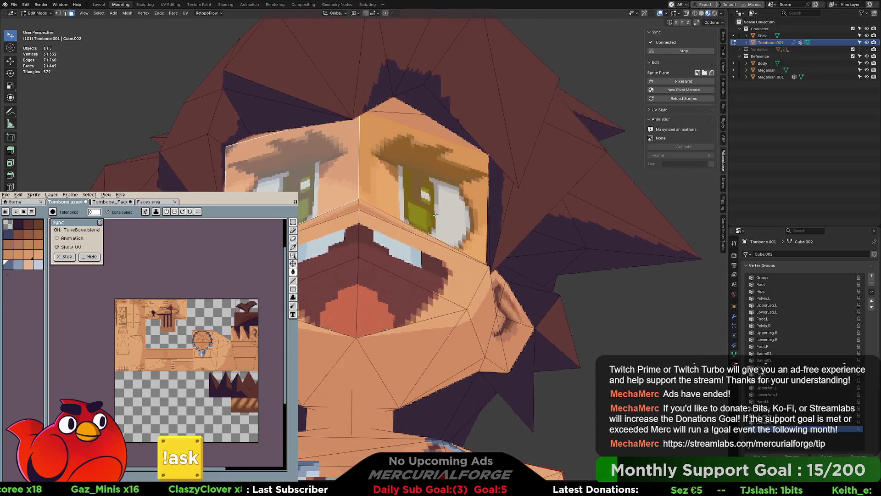
pyautogui.scroll(-1, 438, 178)
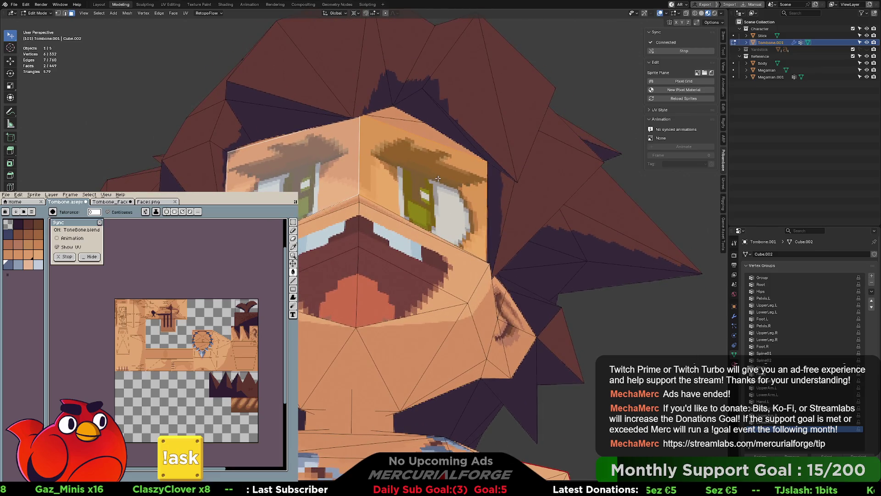
pyautogui.press('1')
pyautogui.click(450, 170)
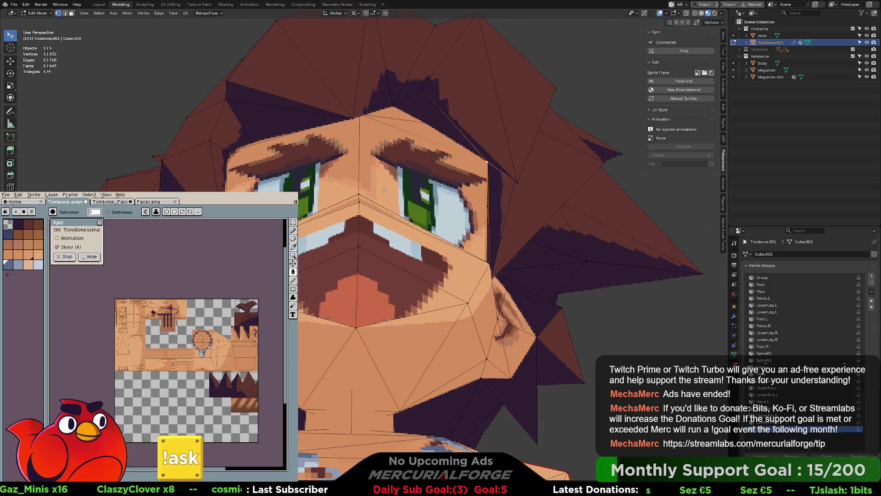
pyautogui.moveTo(384, 189); pyautogui.dragTo(356, 199, button='middle')
pyautogui.press('j')
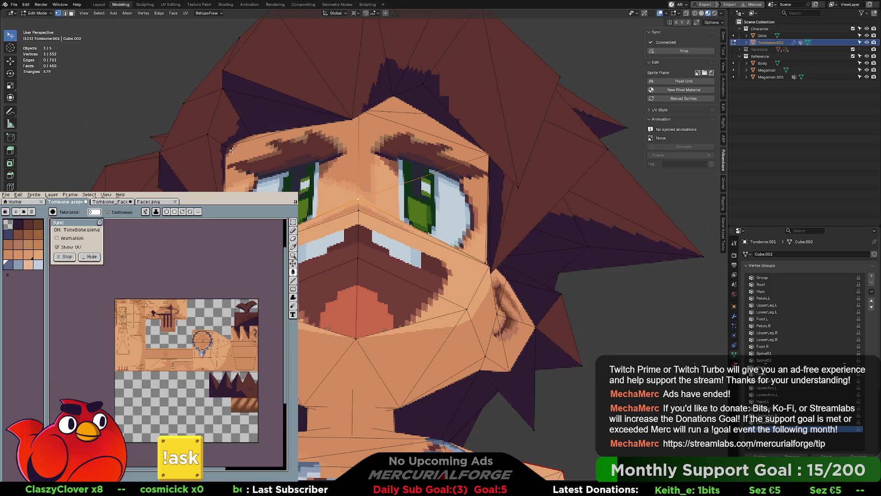
# Join the two chosen vertices with an edge, then select the faces over both eyes
pyautogui.press('j')
pyautogui.moveTo(258, 159); pyautogui.dragTo(370, 194, button='middle')
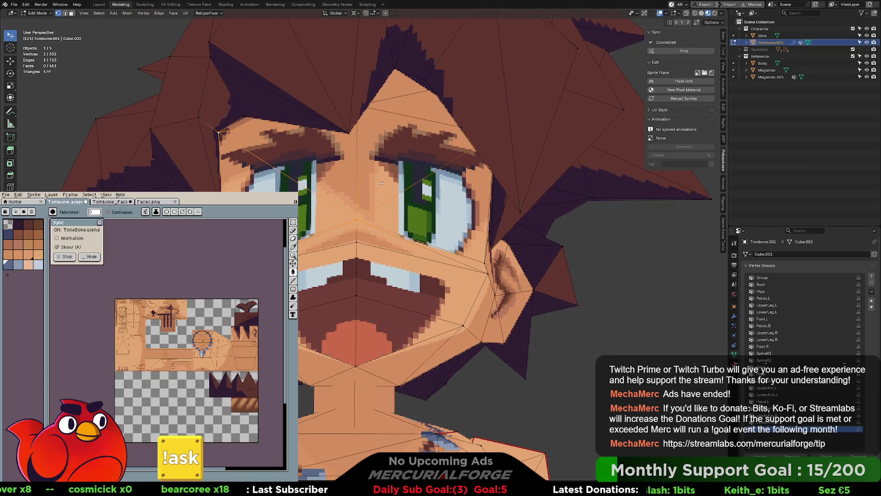
pyautogui.keyDown('shift'); pyautogui.click(356, 111); pyautogui.keyUp('shift')
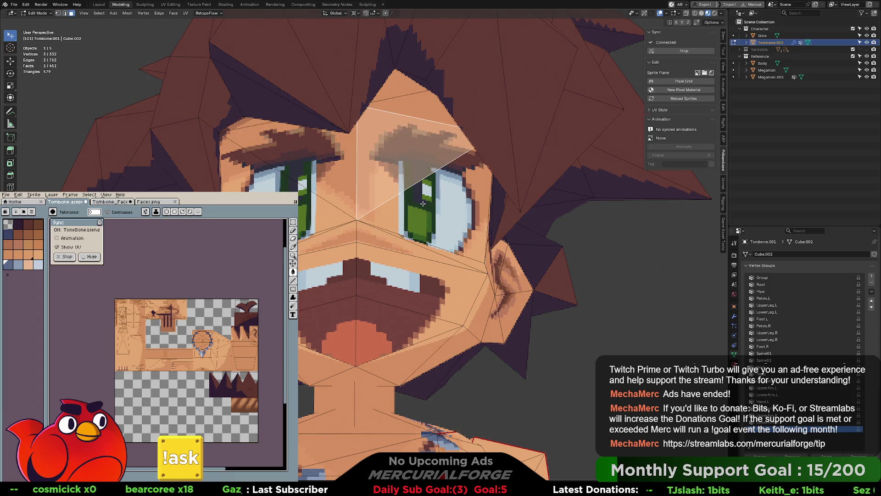
pyautogui.keyDown('shift'); pyautogui.click(485, 262); pyautogui.keyUp('shift')
pyautogui.keyDown('shift'); pyautogui.click(316, 178); pyautogui.keyUp('shift')
pyautogui.keyDown('shift'); pyautogui.click(219, 134); pyautogui.keyUp('shift')
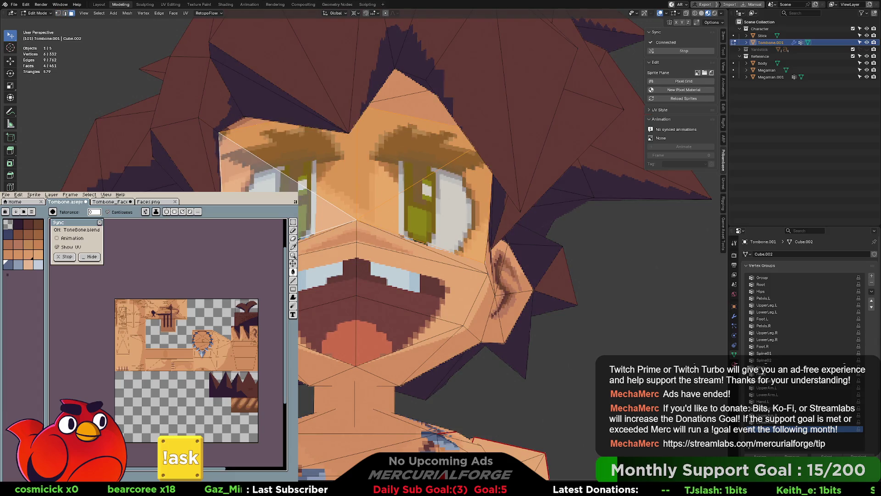
# Drop one face from the selection and undo the unwanted long edge across the eye
pyautogui.click(124, 14)
pyautogui.moveTo(154, 186)
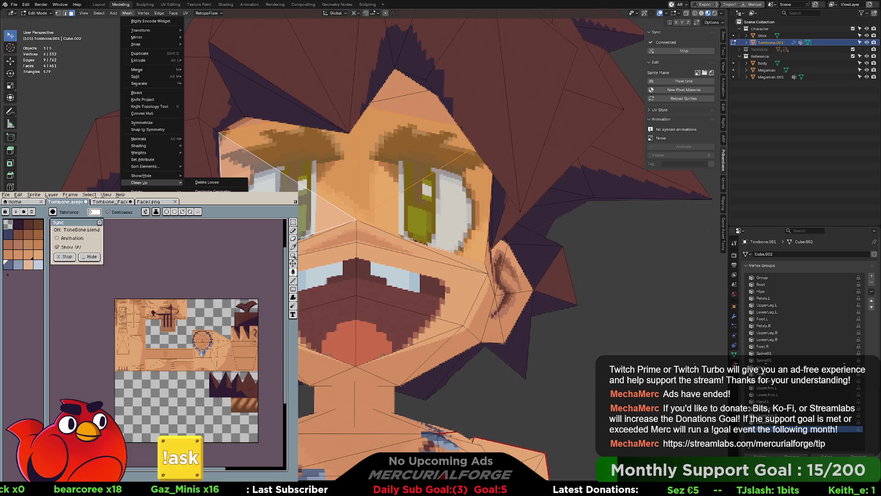
pyautogui.press('Escape')
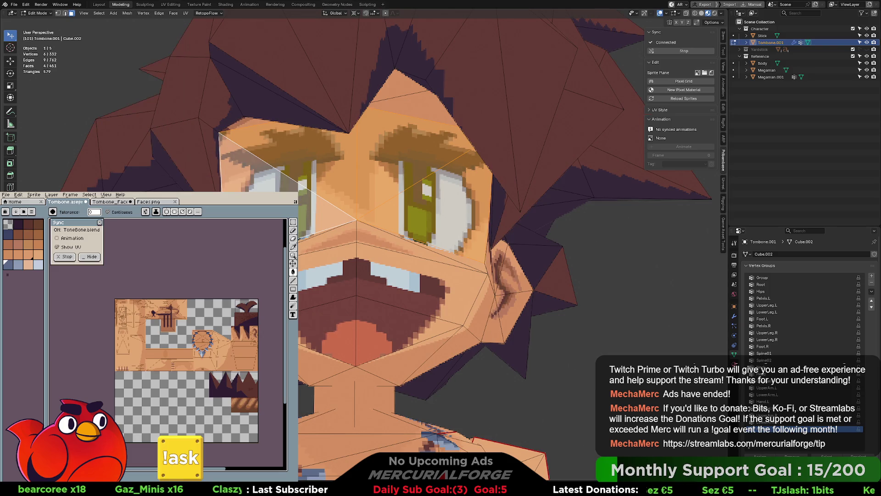
pyautogui.scroll(5, 326, 203)
pyautogui.scroll(-5, 326, 204)
pyautogui.keyDown('shift'); pyautogui.click(325, 203); pyautogui.keyUp('shift')
pyautogui.hotkey('ctrl', 'z')
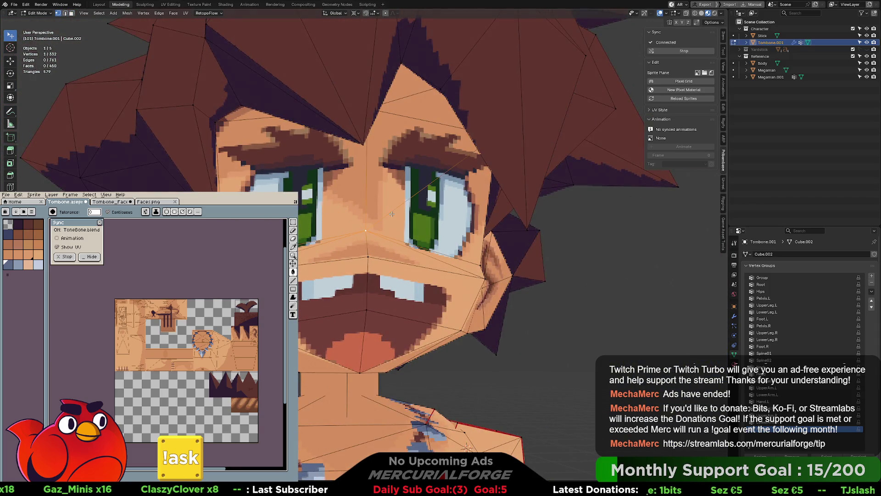
# Select the cheek and eye-region vertices, connect them with J, and return to Object Mode
pyautogui.click(391, 214)
pyautogui.keyDown('ctrl'); pyautogui.click(409, 200); pyautogui.keyUp('ctrl')
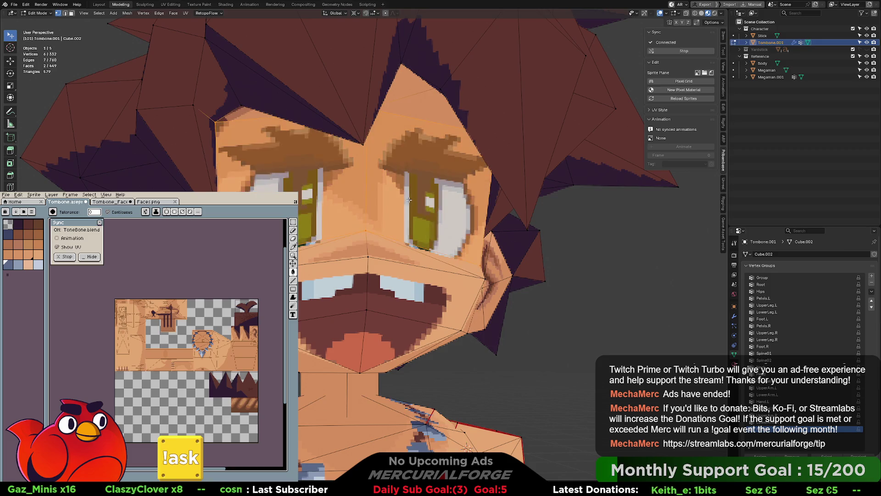
pyautogui.click(127, 13)
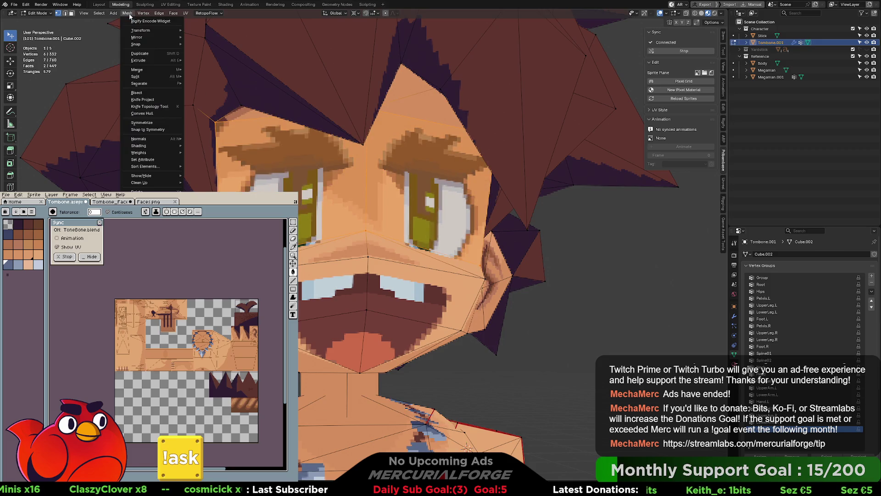
pyautogui.moveTo(161, 182)
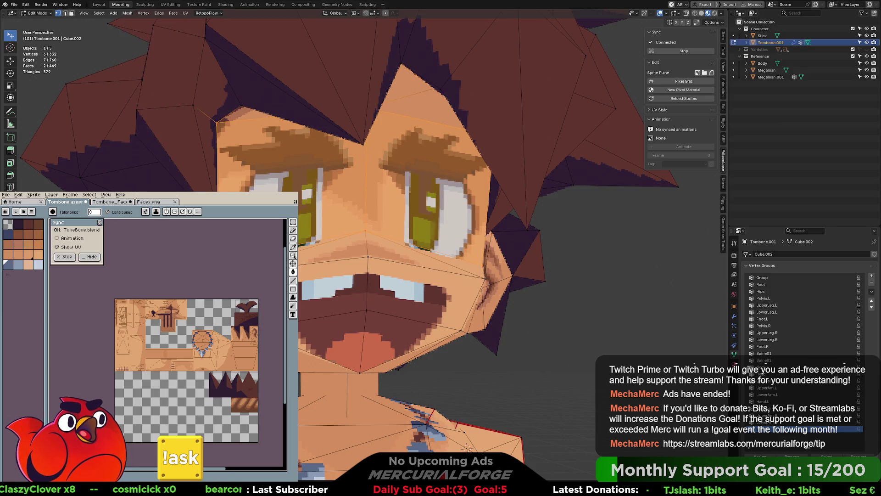
pyautogui.moveTo(359, 164)
pyautogui.mouseDown(button='middle')
pyautogui.moveTo(258, 179)
pyautogui.moveTo(427, 153)
pyautogui.mouseUp(button='middle')
pyautogui.click(480, 171)
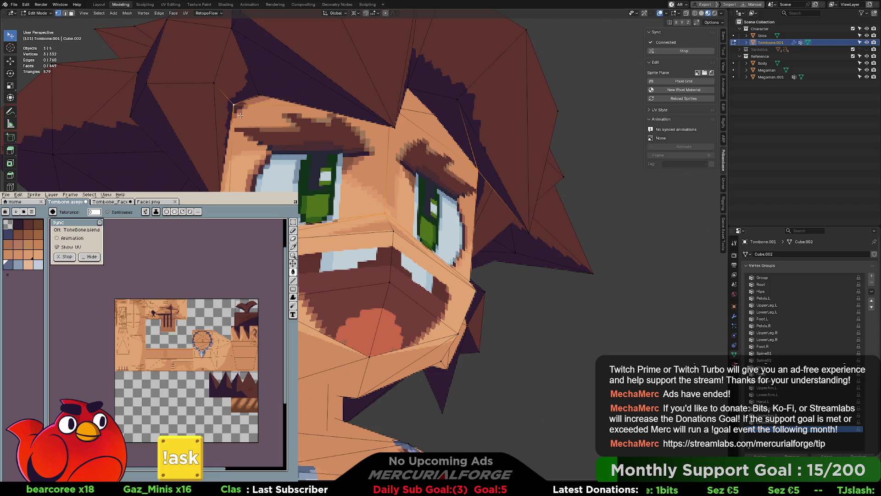
pyautogui.press('j')
pyautogui.moveTo(333, 181); pyautogui.dragTo(569, 257, button='middle')
pyautogui.press('Tab')
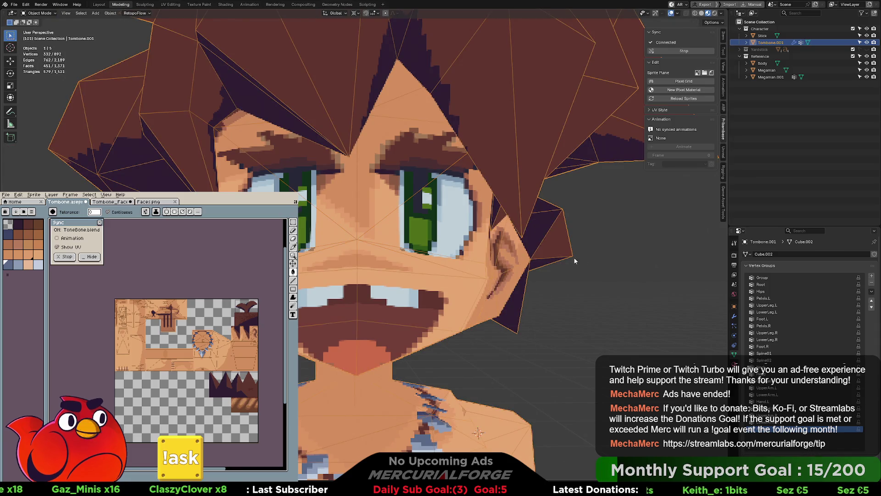
# Re-enter Edit Mode to check the mouth edges from several angles, then exit and deselect the caveboy
pyautogui.scroll(-6, 574, 261)
pyautogui.press('Tab')
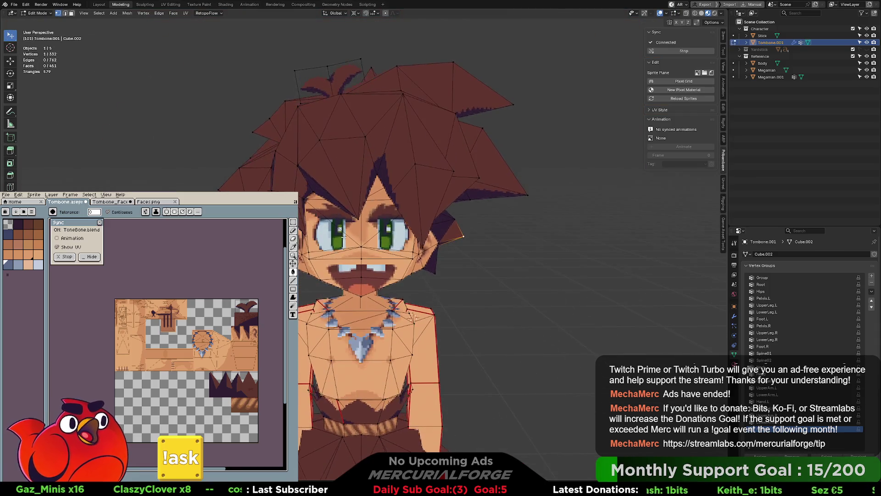
pyautogui.scroll(5, 344, 236)
pyautogui.moveTo(344, 236)
pyautogui.mouseDown(button='middle')
pyautogui.moveTo(379, 197)
pyautogui.moveTo(346, 225)
pyautogui.mouseUp(button='middle')
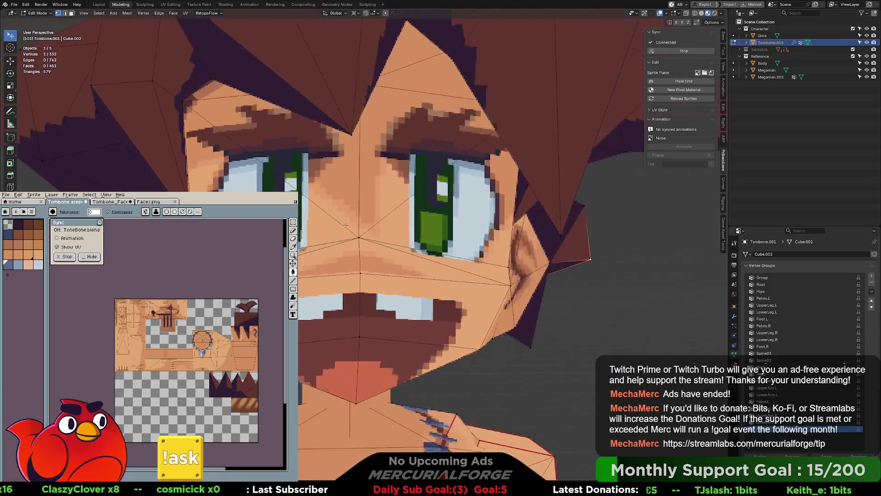
pyautogui.scroll(-6, 347, 227)
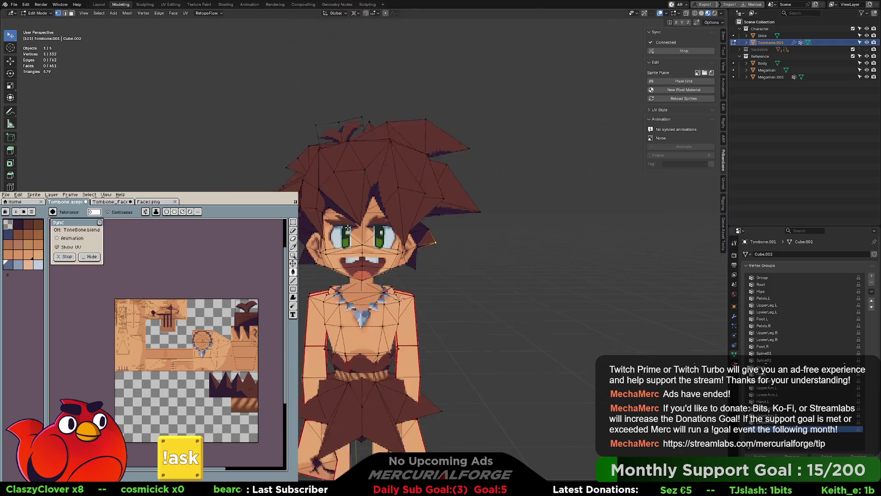
pyautogui.scroll(-1, 348, 228)
pyautogui.scroll(7, 411, 224)
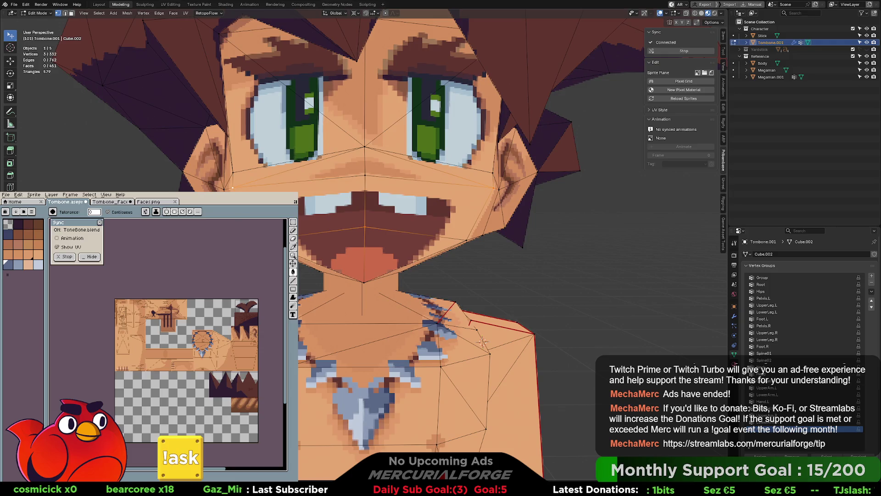
pyautogui.moveTo(342, 278)
pyautogui.mouseDown(button='middle')
pyautogui.moveTo(435, 262)
pyautogui.moveTo(346, 254)
pyautogui.mouseUp(button='middle')
pyautogui.scroll(-4, 345, 253)
pyautogui.scroll(-2, 345, 254)
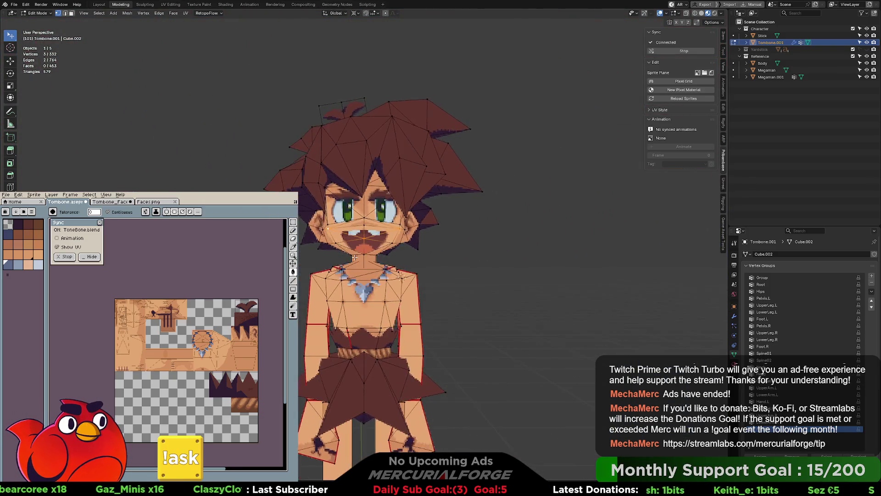
pyautogui.press('Tab')
pyautogui.click(424, 271)
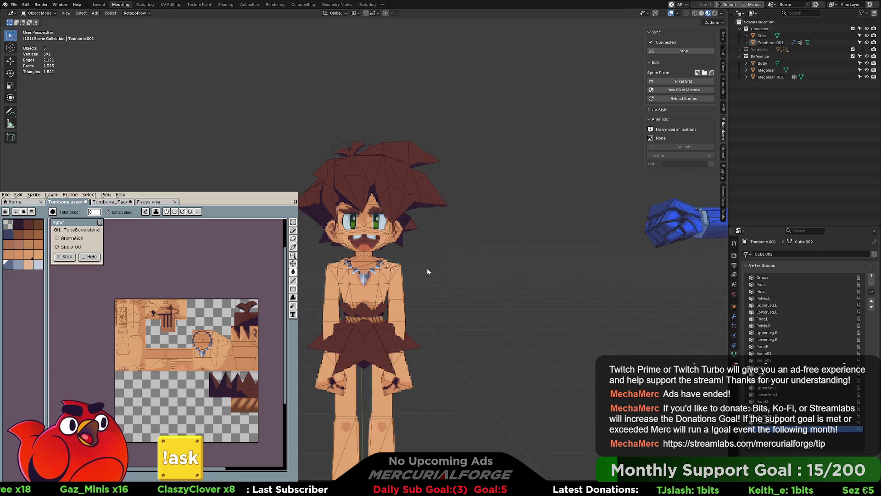
# Snap the 3D cursor onto the selected caveboy with Cursor to Selected
pyautogui.scroll(-2, 427, 268)
pyautogui.moveTo(424, 267)
pyautogui.keyDown('shift'); pyautogui.mouseDown(button='middle')
pyautogui.moveTo(419, 224)
pyautogui.moveTo(486, 218)
pyautogui.moveTo(346, 222)
pyautogui.moveTo(422, 224)
pyautogui.moveTo(434, 216)
pyautogui.mouseUp(button='middle'); pyautogui.keyUp('shift')
pyautogui.scroll(2, 432, 219)
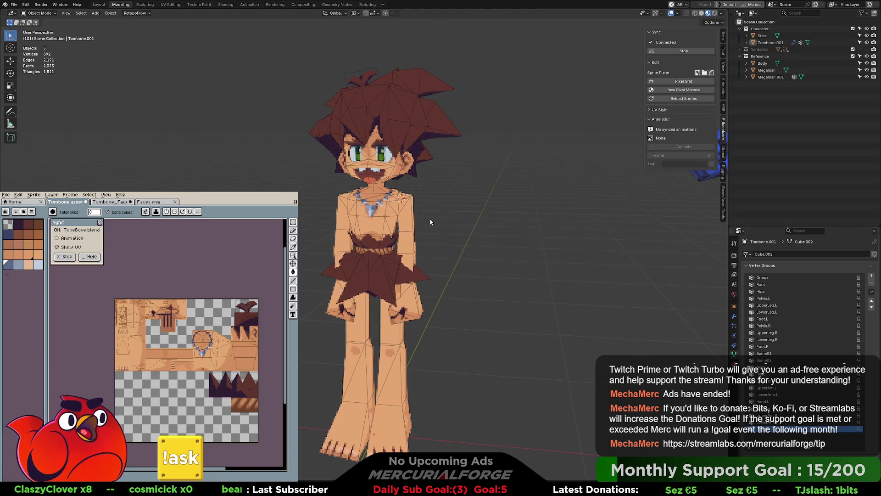
pyautogui.hotkey('shift', 's')
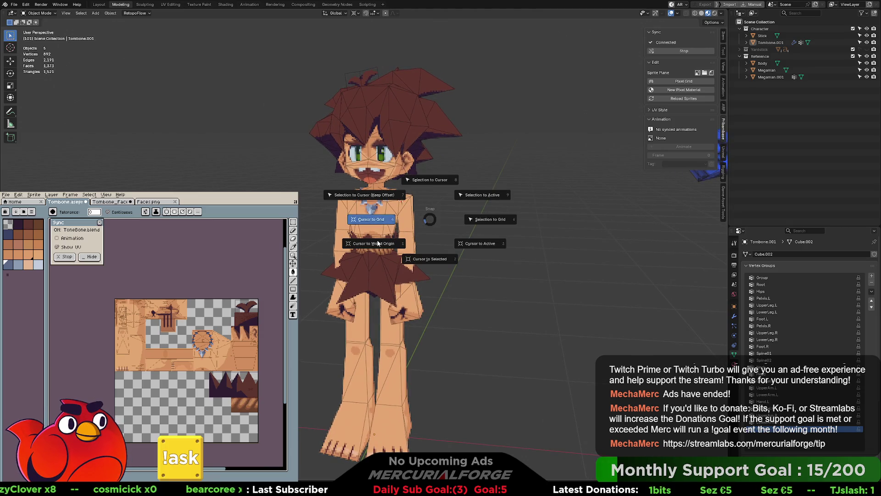
pyautogui.click(431, 255)
pyautogui.scroll(-2, 431, 256)
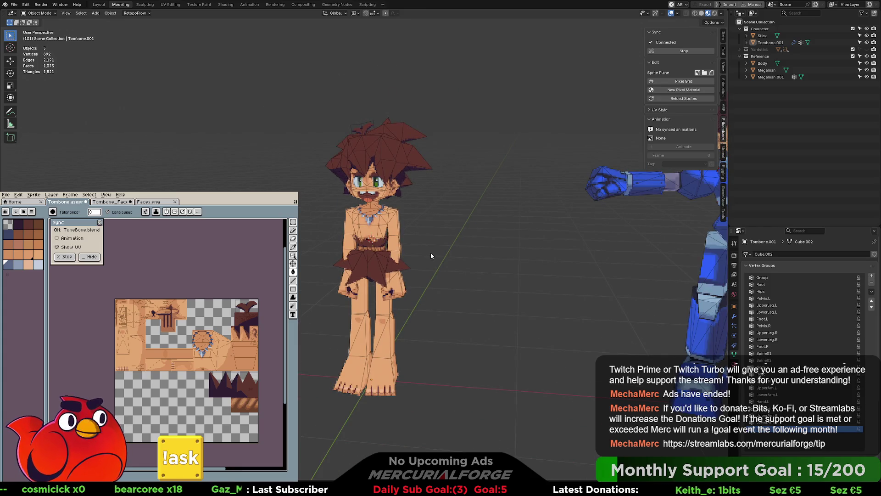
pyautogui.moveTo(434, 239)
pyautogui.mouseDown(button='middle')
pyautogui.moveTo(193, 241)
pyautogui.moveTo(574, 244)
pyautogui.moveTo(431, 250)
pyautogui.moveTo(436, 241)
pyautogui.mouseUp(button='middle')
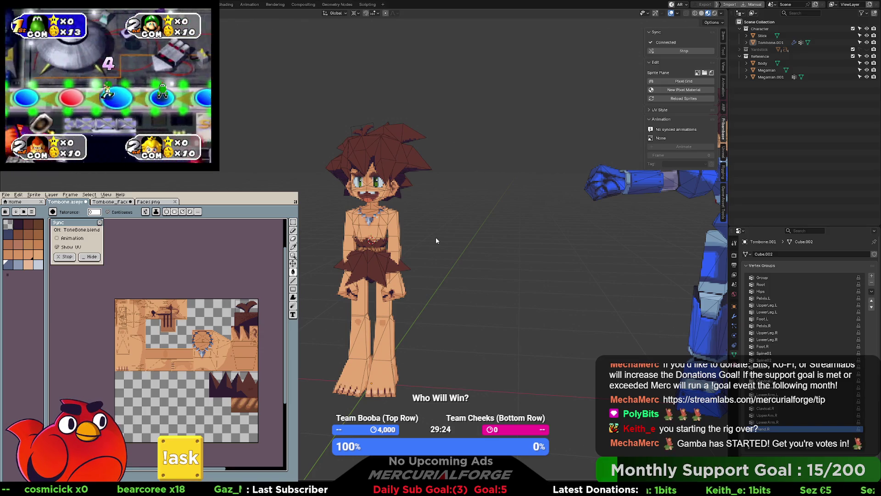
pyautogui.scroll(5, 436, 240)
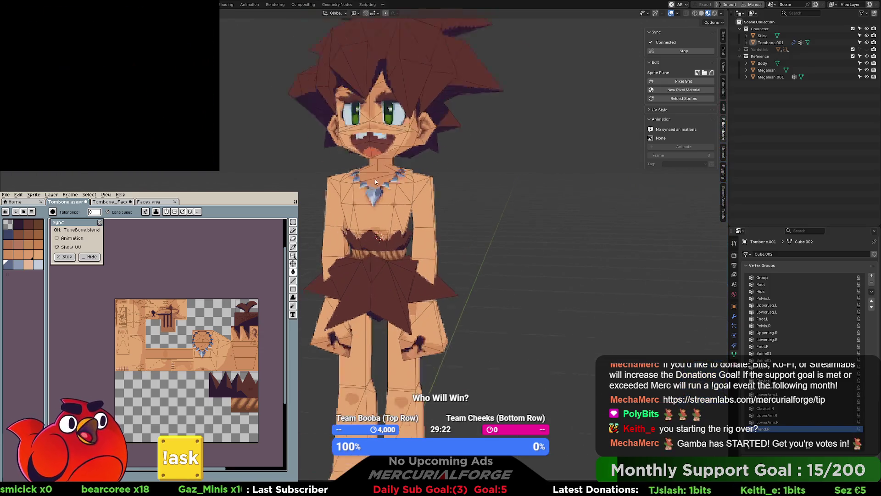
pyautogui.keyDown('shift'); pyautogui.moveTo(425, 145); pyautogui.dragTo(506, 251, button='middle'); pyautogui.keyUp('shift')
pyautogui.scroll(2, 499, 280)
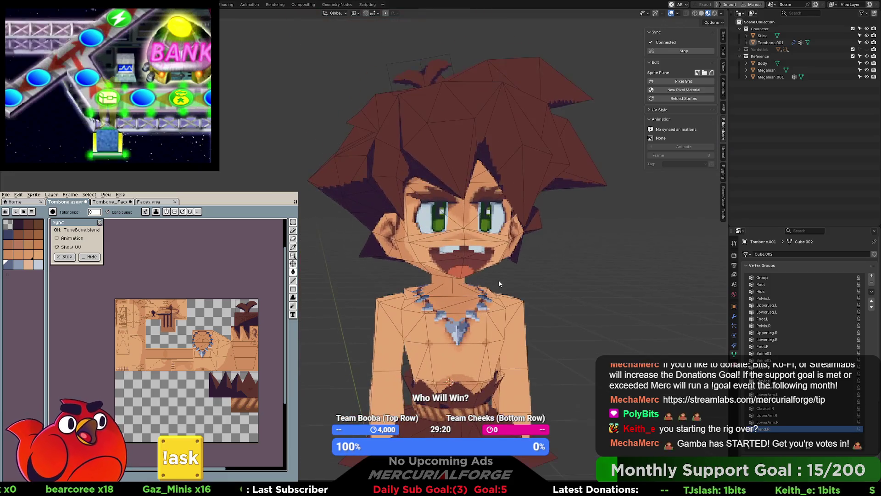
pyautogui.scroll(2, 497, 274)
pyautogui.scroll(1, 495, 272)
pyautogui.scroll(1, 501, 270)
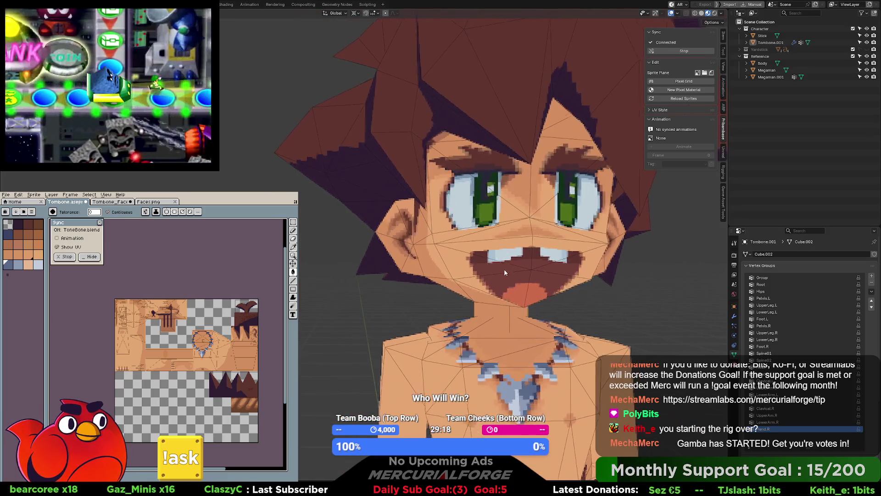
pyautogui.scroll(1, 494, 273)
pyautogui.scroll(-2, 487, 274)
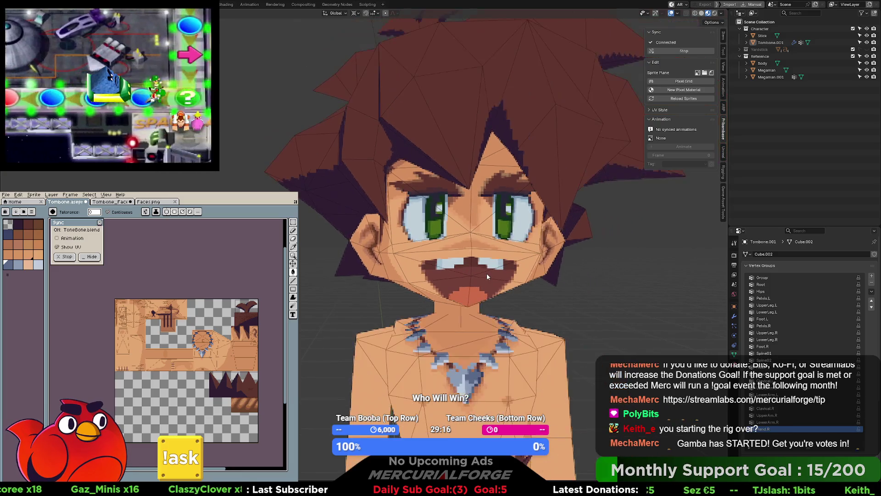